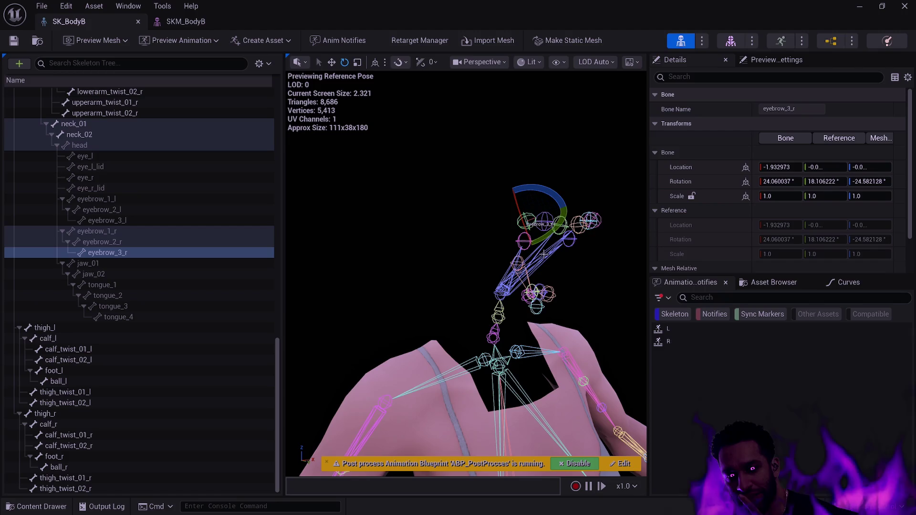
Orbit around the skeleton, inspecting the breast_r and lowerarm_twist_02_l bones, then return to a full-body front view
mouse_move(587, 260)
left_mouse_down()
mouse_move(549, 269)
mouse_move(587, 254)
left_mouse_up()
left_click(588, 254)
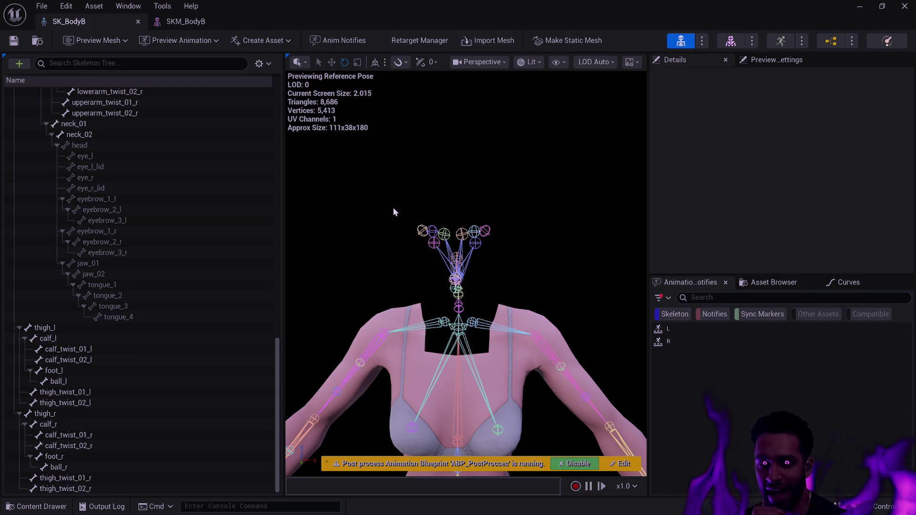
left_click_drag(402, 219, 448, 231)
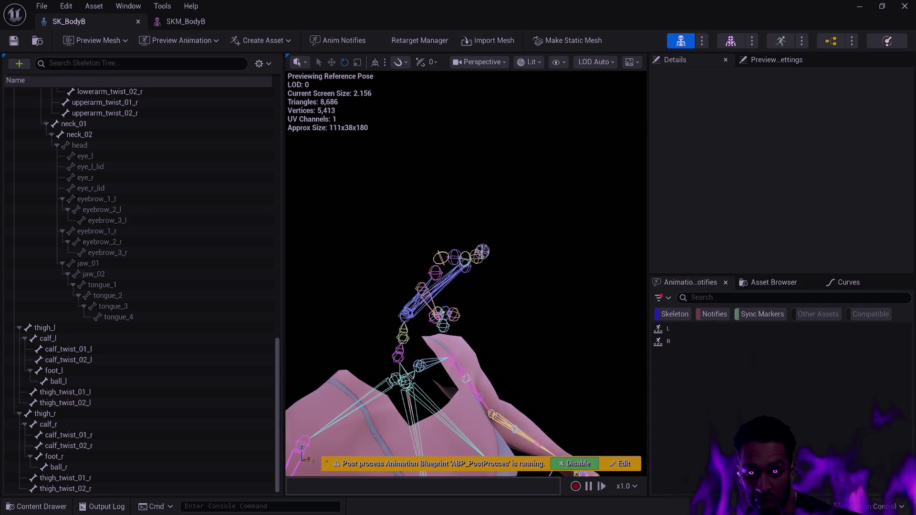
left_click_drag(529, 280, 583, 272)
left_click(406, 239)
mouse_move(407, 239)
left_mouse_down()
mouse_move(502, 261)
mouse_move(529, 329)
mouse_move(532, 272)
left_mouse_up()
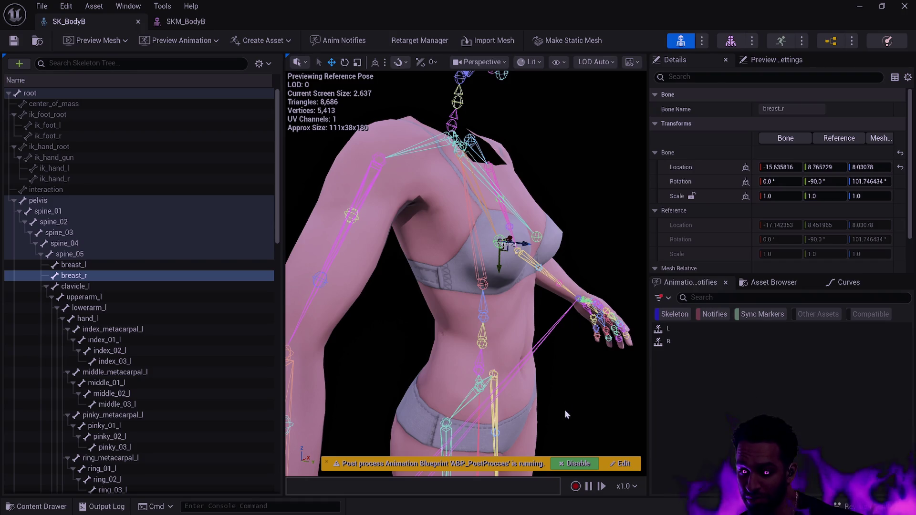
left_click(541, 276)
left_click(585, 375)
mouse_move(586, 375)
left_mouse_down()
mouse_move(560, 430)
mouse_move(539, 432)
mouse_move(505, 410)
left_mouse_up()
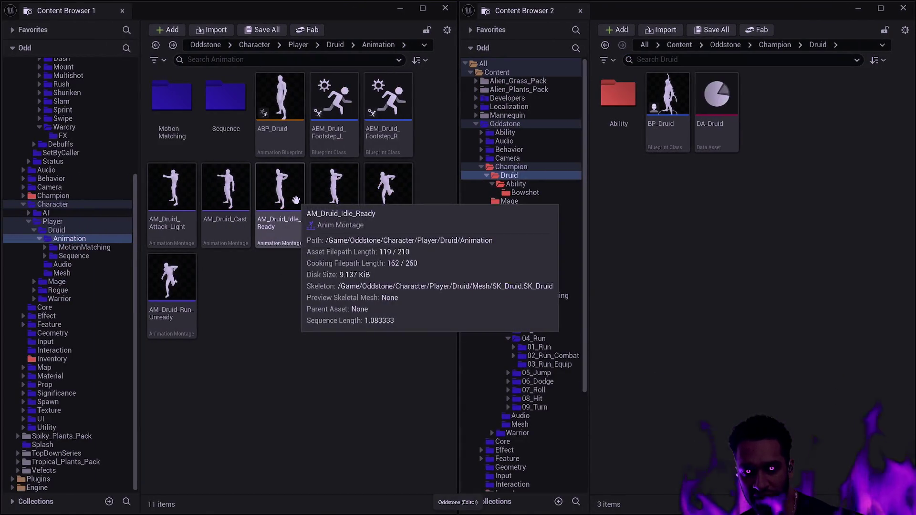
Zoom in on the head and select the eye_l, head and eyebrow_1_l bones, toggling preview playback
mouse_move(322, 217)
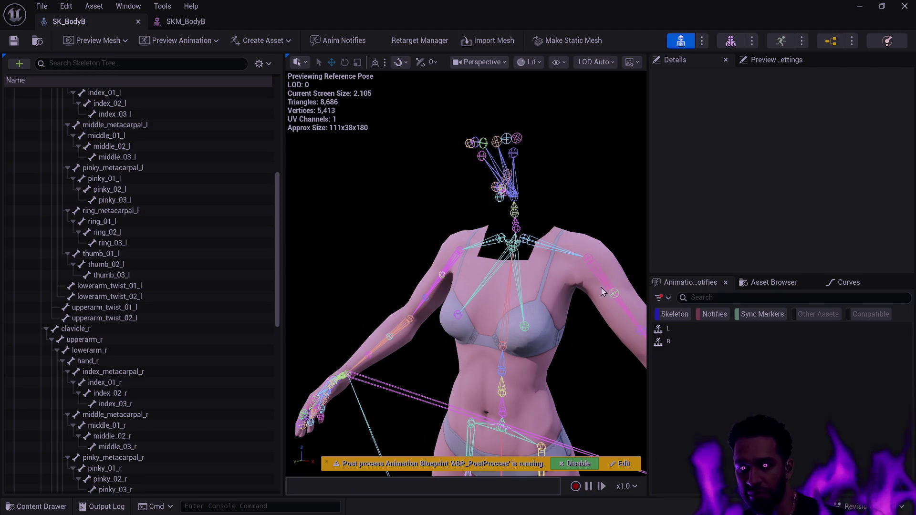
left_click_drag(615, 311, 606, 281)
left_click_drag(551, 244, 559, 247)
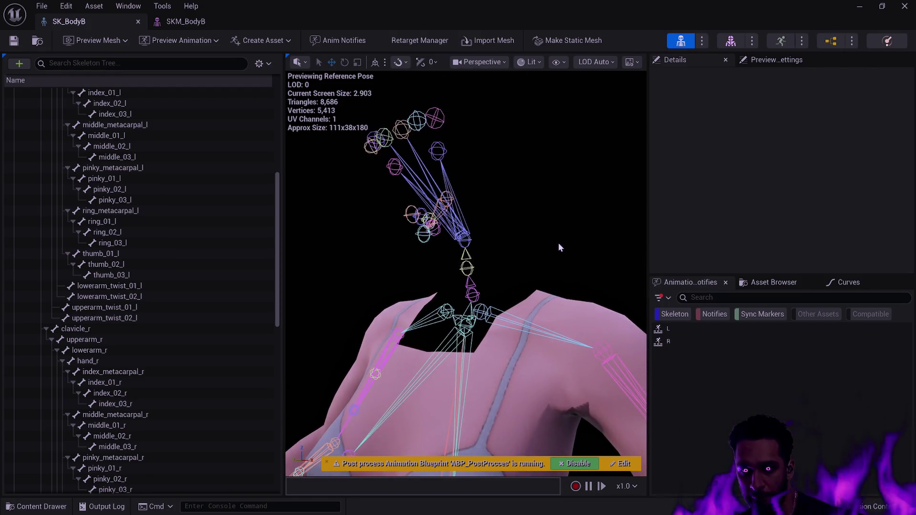
left_click(444, 154)
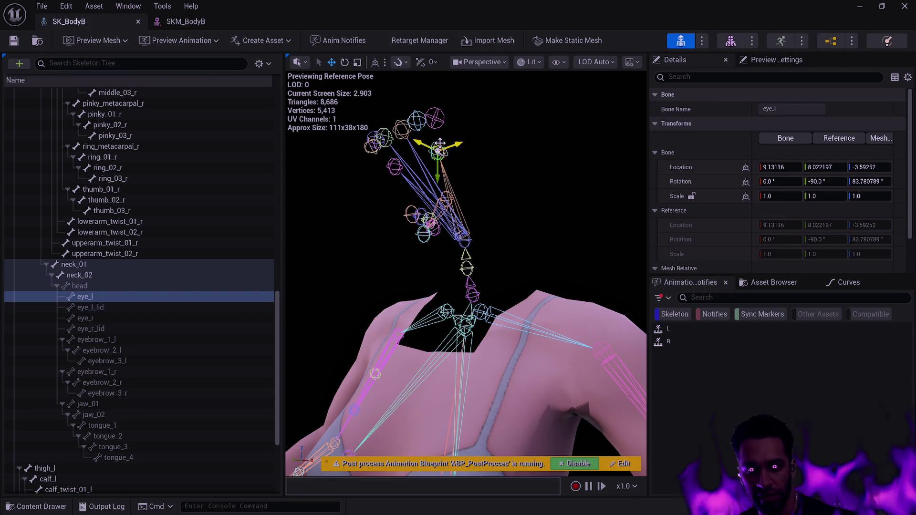
left_click(467, 237)
left_click_drag(499, 233, 453, 234)
key("space")
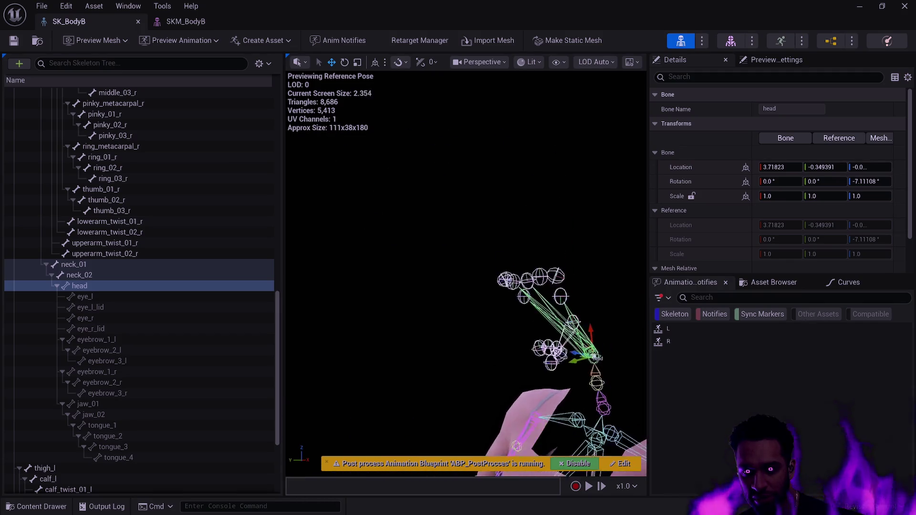
left_click(510, 292)
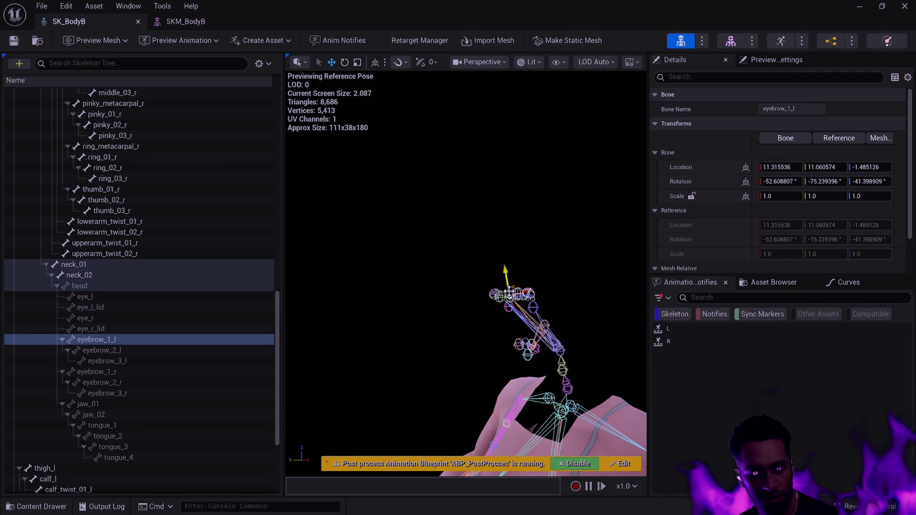
left_click(130, 280)
left_click(129, 285)
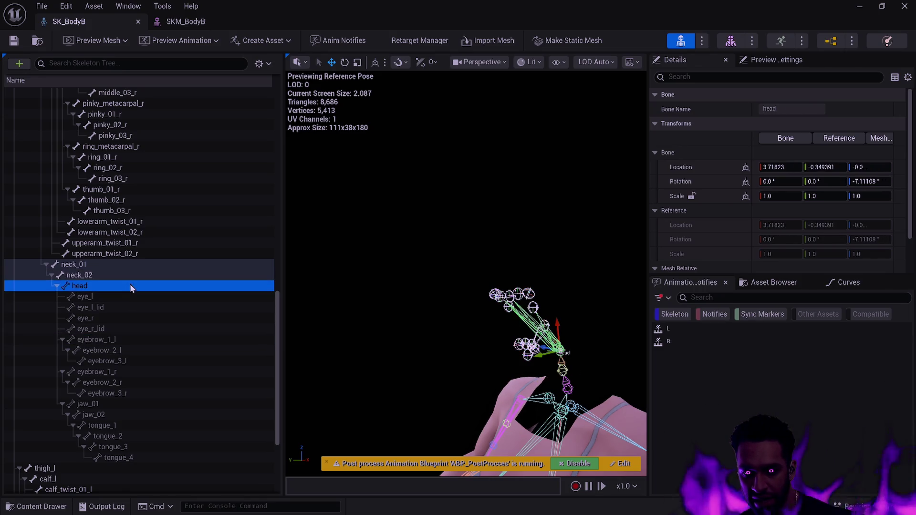
mouse_move(458, 286)
left_mouse_down()
mouse_move(444, 249)
mouse_move(492, 248)
mouse_move(443, 248)
left_mouse_up()
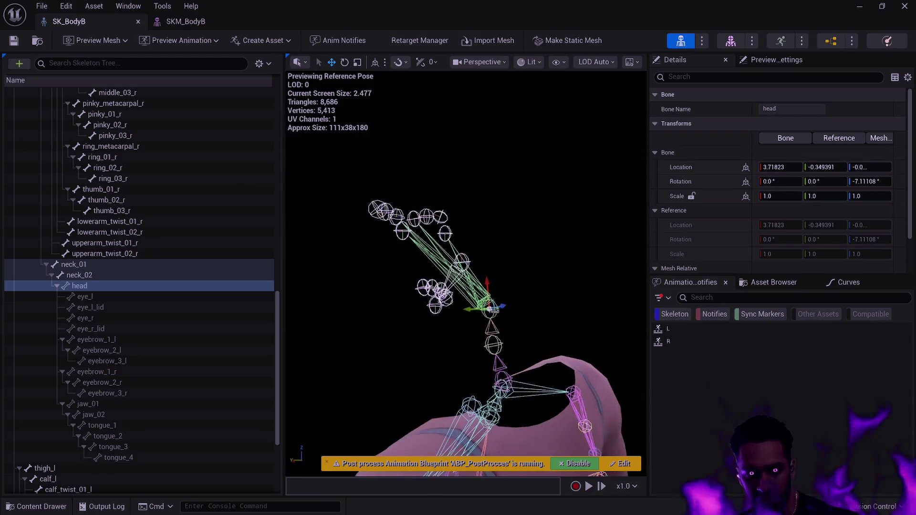
Select all face bones from eye_l to tongue_4 and orbit around them, then clear the selection
left_click(113, 297)
scroll(162, 342, "down", 1)
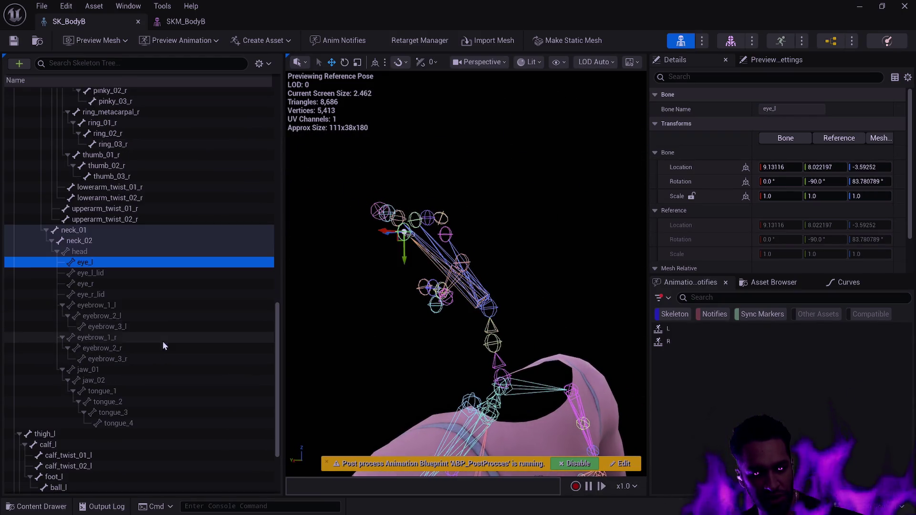
left_click(129, 422, "shift")
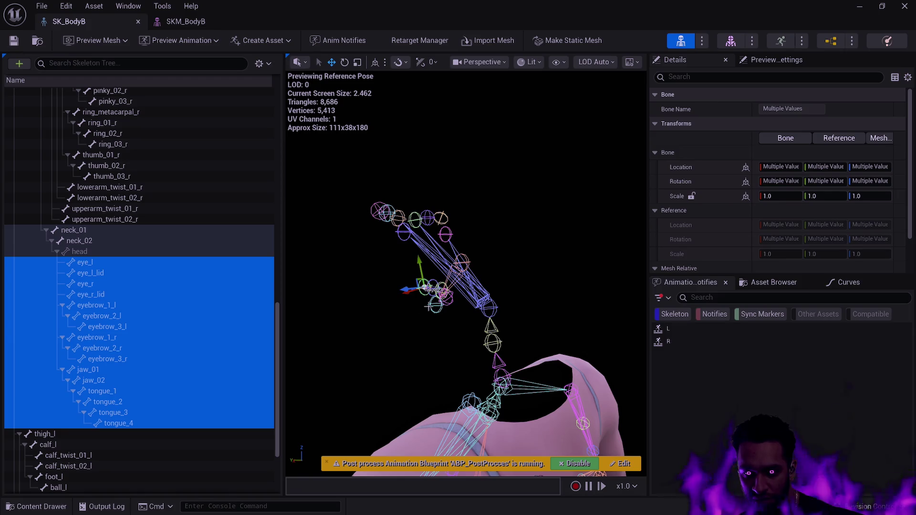
left_click_drag(431, 289, 494, 290)
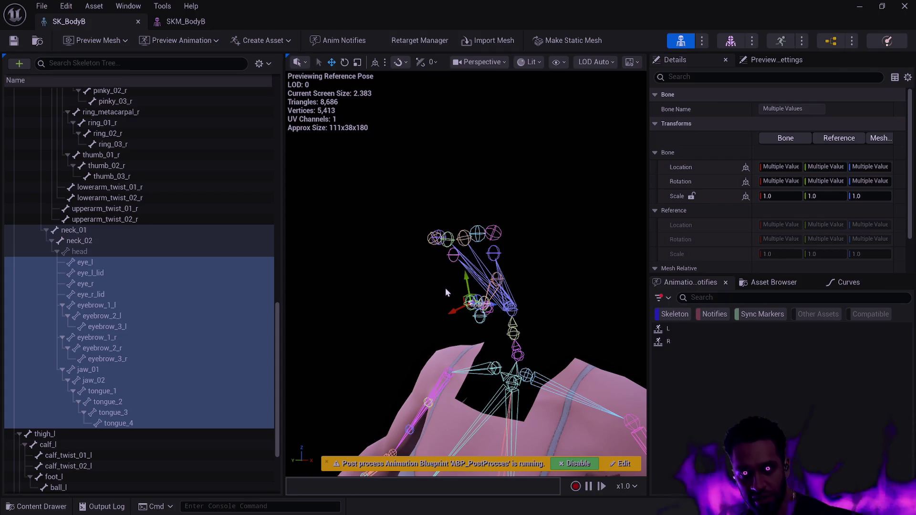
left_click(379, 264)
left_click_drag(378, 263, 368, 282)
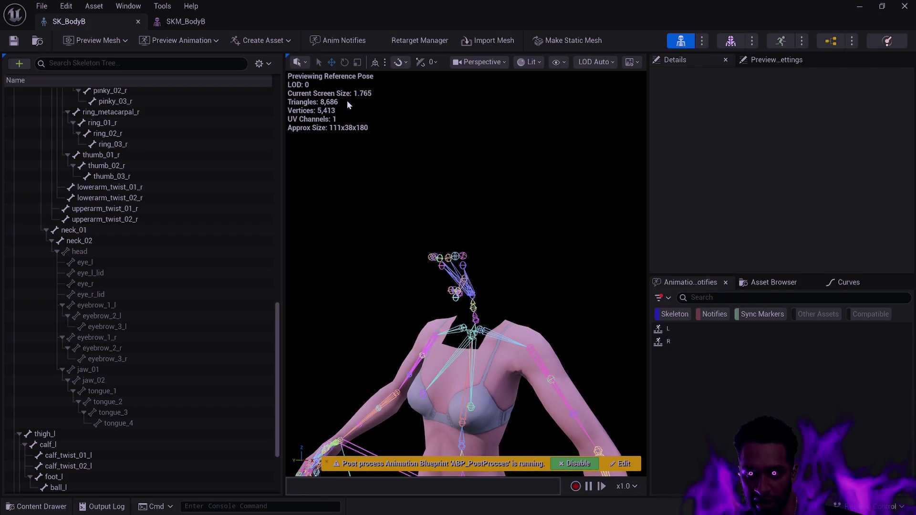
Check the preview LOD dropdown without changing it, then switch to the Content Browser windows
left_click(602, 63)
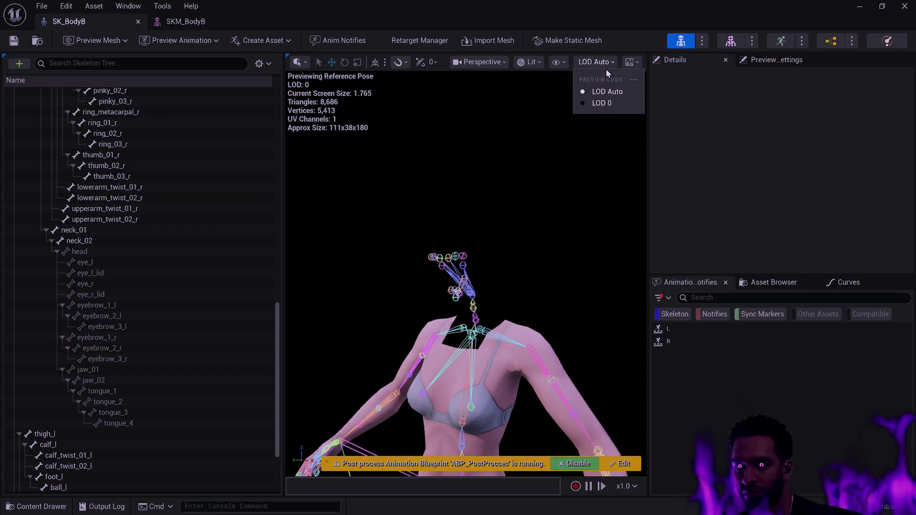
left_click(562, 208)
left_click_drag(562, 208, 587, 229)
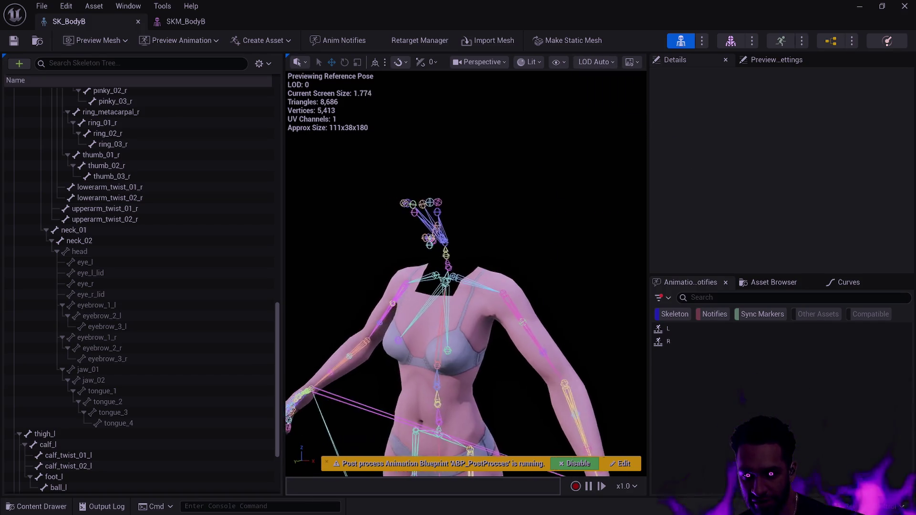
scroll(466, 268, "down", 5)
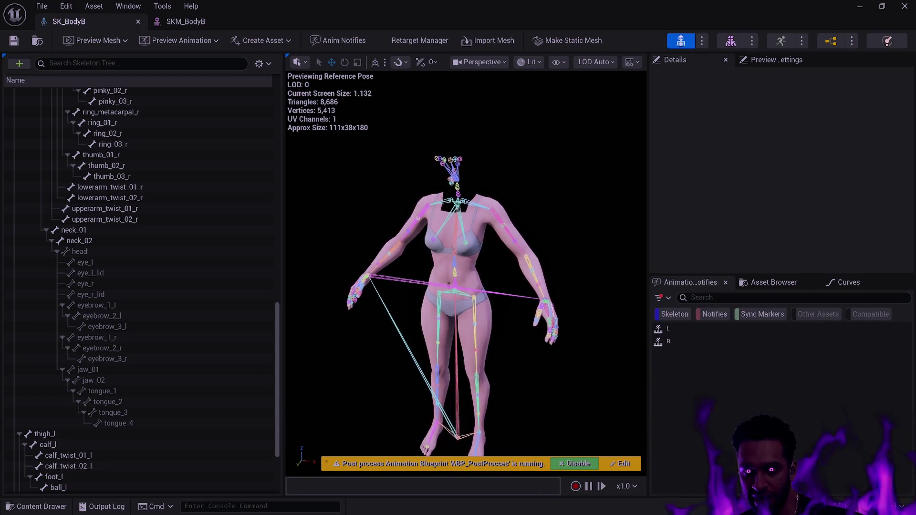
key("alt+Tab")
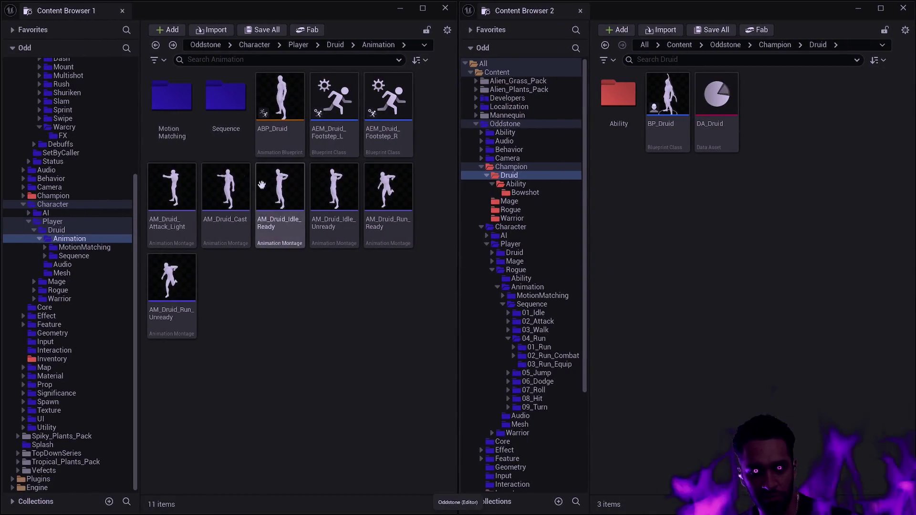
Browse Sequence > 04_Run > 02_Run_Combat > 02_Run_Combat_F_L_45, open Druid_Run_Combat_F_L_45_Start_Seq, minimise the browser
double_click(221, 110)
double_click(172, 110)
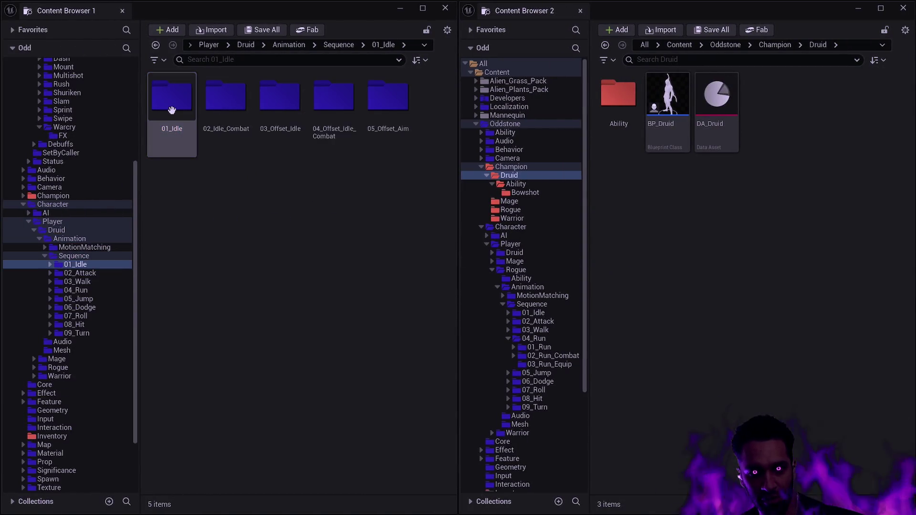
key("alt+Left")
left_click(285, 110)
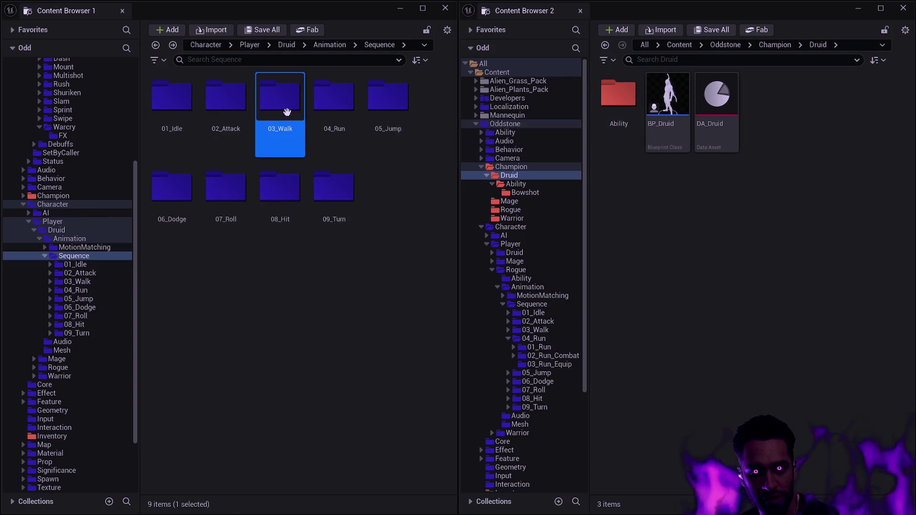
double_click(334, 111)
double_click(226, 122)
double_click(226, 123)
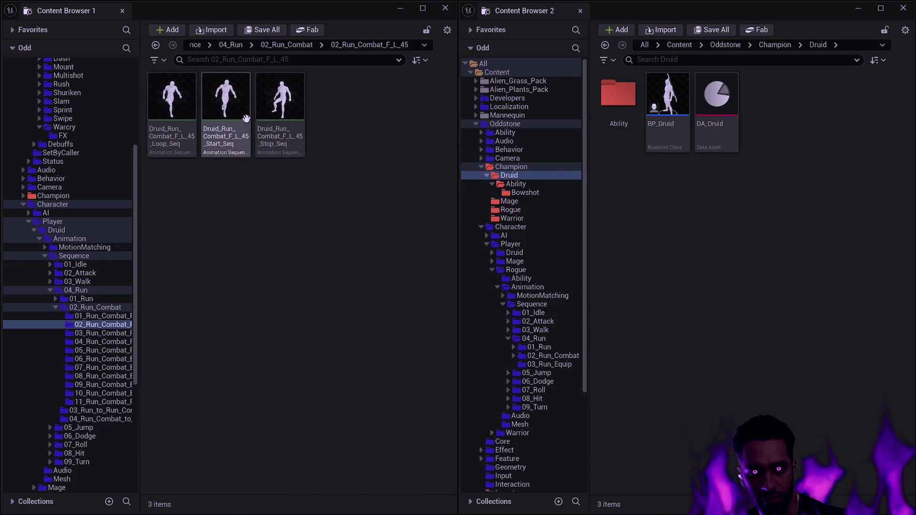
left_click(230, 123)
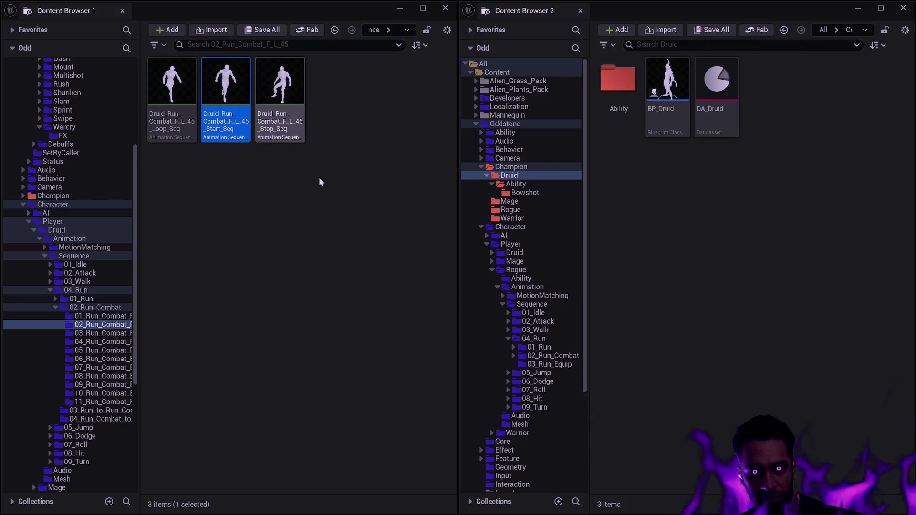
key("alt+Left")
key("alt+Left")
key("alt+Left")
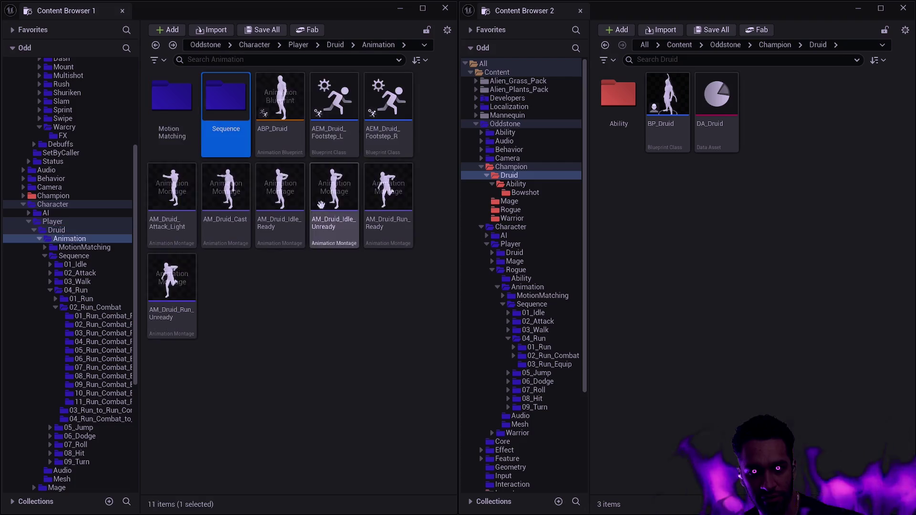
left_click(405, 10)
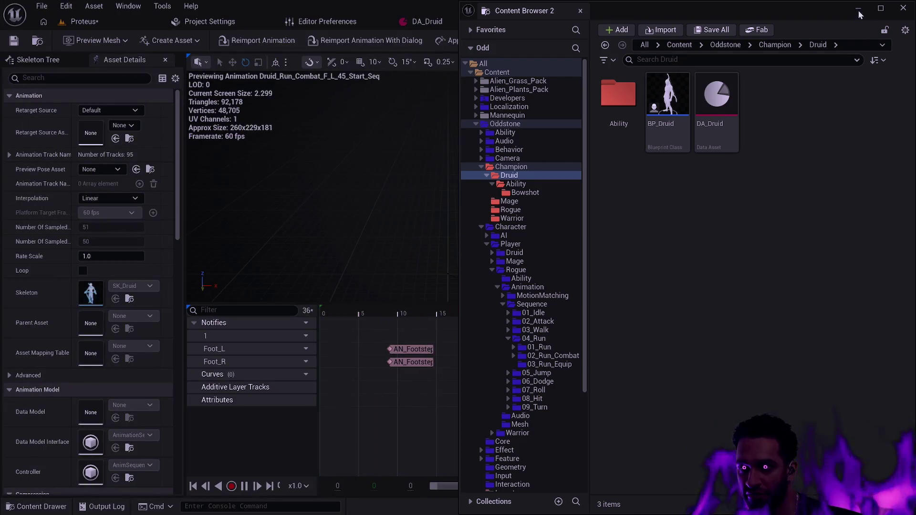
Pause the animation preview at frame 14 and switch to the SK_Druid skeleton editor
left_click(504, 181)
key("space")
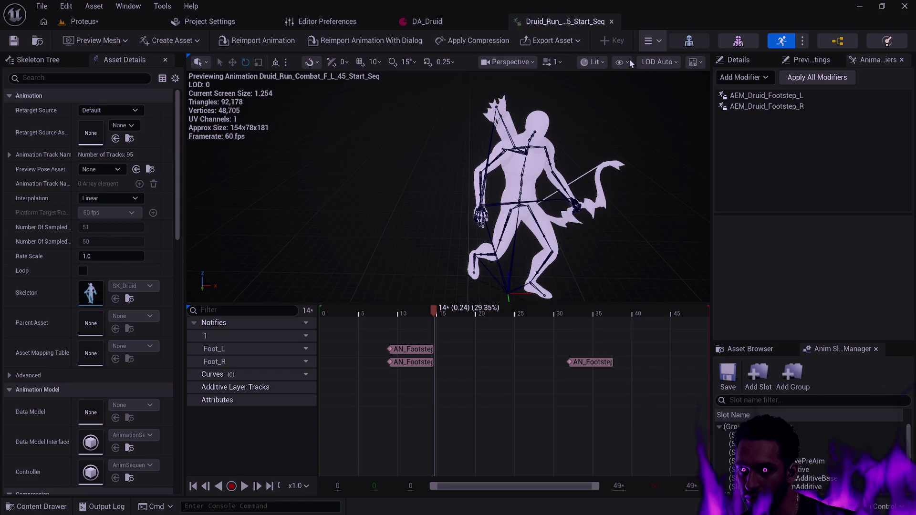
left_click(691, 40)
left_click(535, 62)
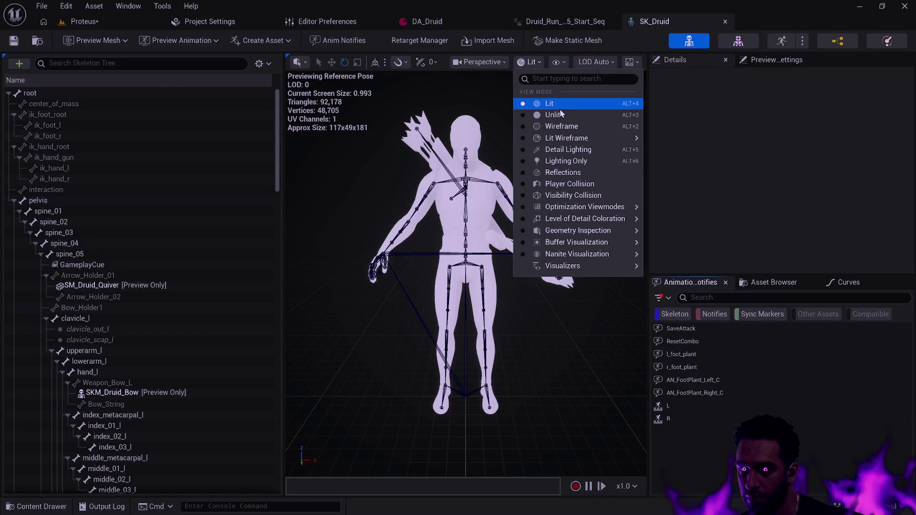
Enable Multi-Color Bones in the viewport Show > Bones options
left_click(557, 61)
mouse_move(623, 128)
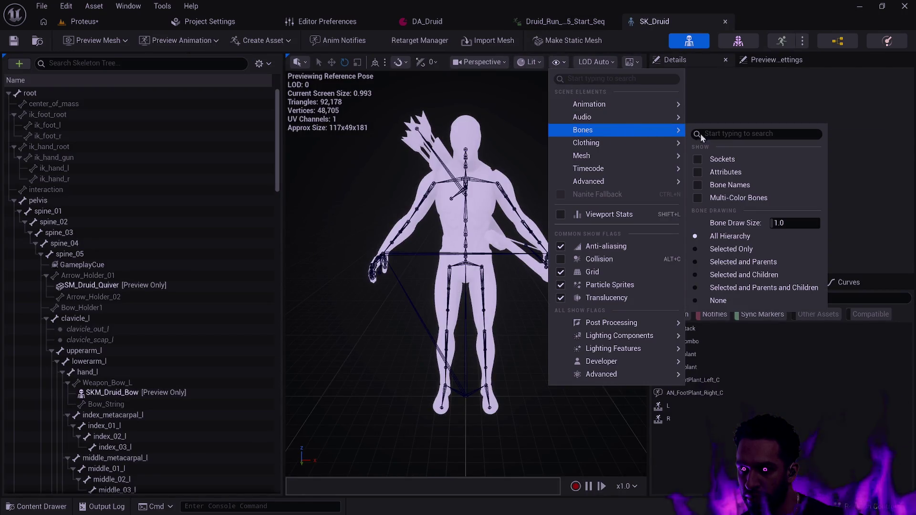
left_click(739, 198)
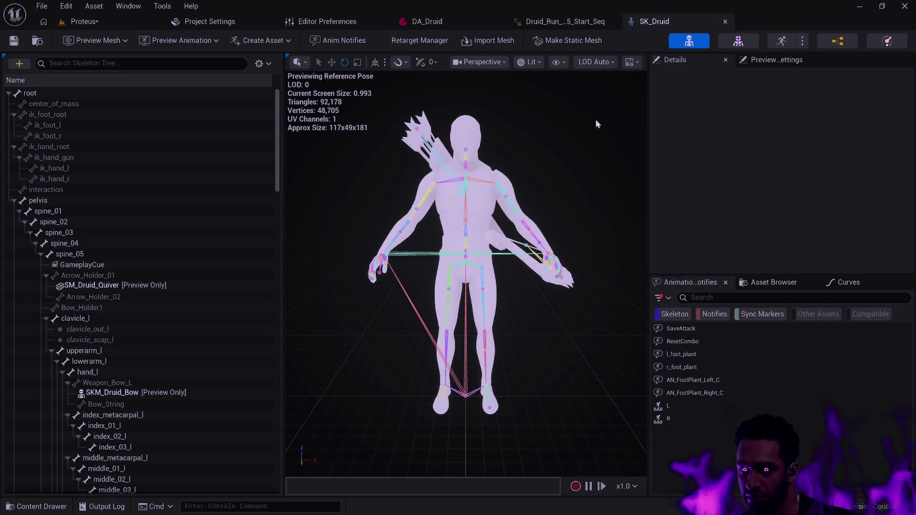
left_click(557, 62)
mouse_move(638, 129)
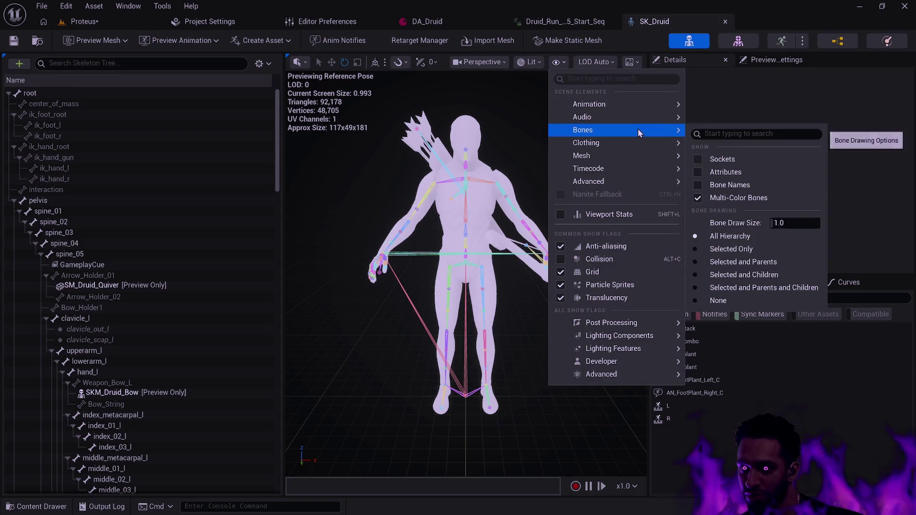
left_click(383, 197)
mouse_move(383, 194)
left_mouse_down()
mouse_move(382, 172)
mouse_move(415, 191)
mouse_move(410, 153)
mouse_move(430, 167)
mouse_move(415, 163)
mouse_move(487, 333)
mouse_move(468, 327)
mouse_move(496, 329)
mouse_move(544, 308)
mouse_move(546, 294)
mouse_move(520, 305)
left_mouse_up()
left_click(487, 332)
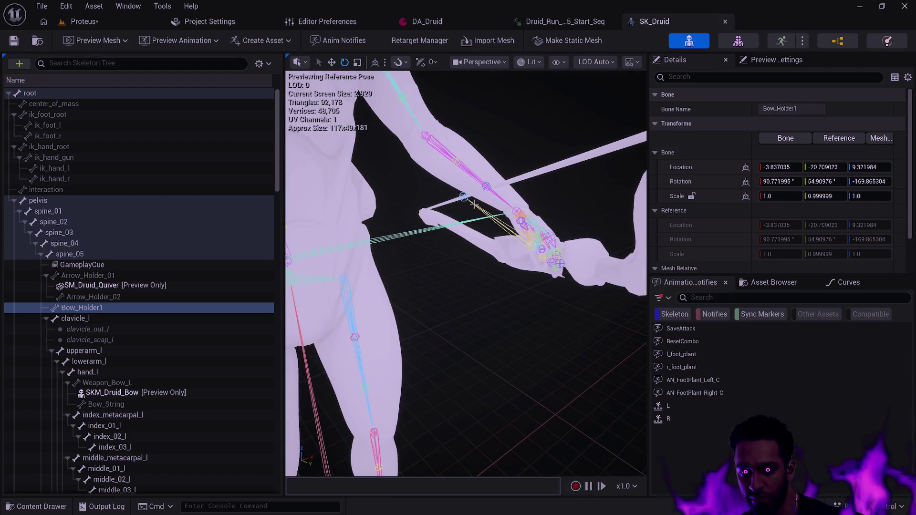
left_click(471, 200)
left_click(505, 290)
mouse_move(542, 313)
left_mouse_down()
mouse_move(521, 279)
mouse_move(512, 341)
left_mouse_up()
left_click(462, 276)
left_click(522, 298)
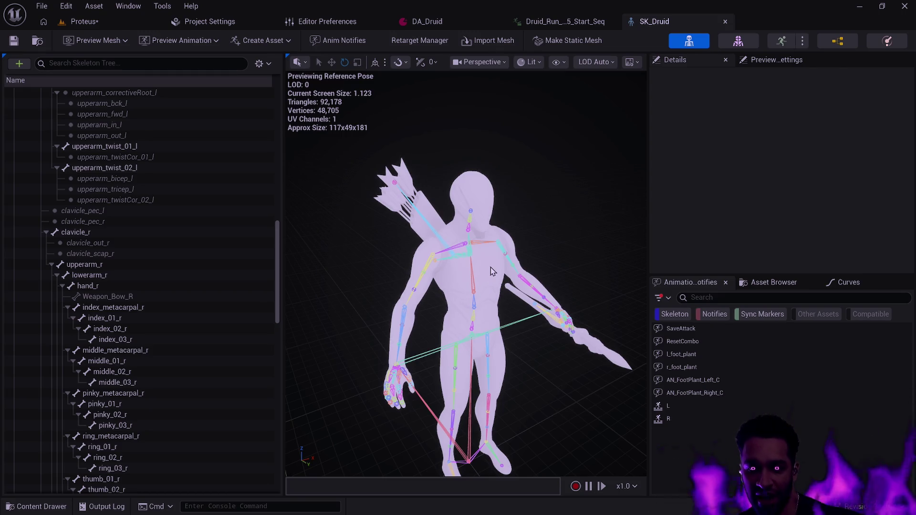
Orbit to a side profile, select the quiver's Arrow_Holder_02 bone to view its transforms, then deselect it
mouse_move(489, 266)
left_mouse_down()
mouse_move(454, 268)
mouse_move(451, 224)
mouse_move(439, 224)
mouse_move(434, 210)
mouse_move(415, 213)
mouse_move(427, 210)
mouse_move(504, 263)
left_mouse_up()
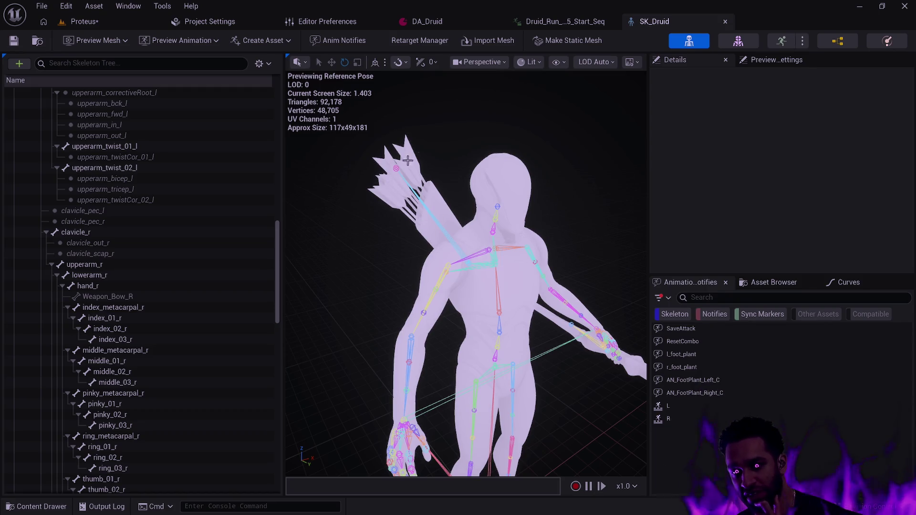
left_click_drag(496, 262, 289, 269)
left_click_drag(514, 278, 513, 278)
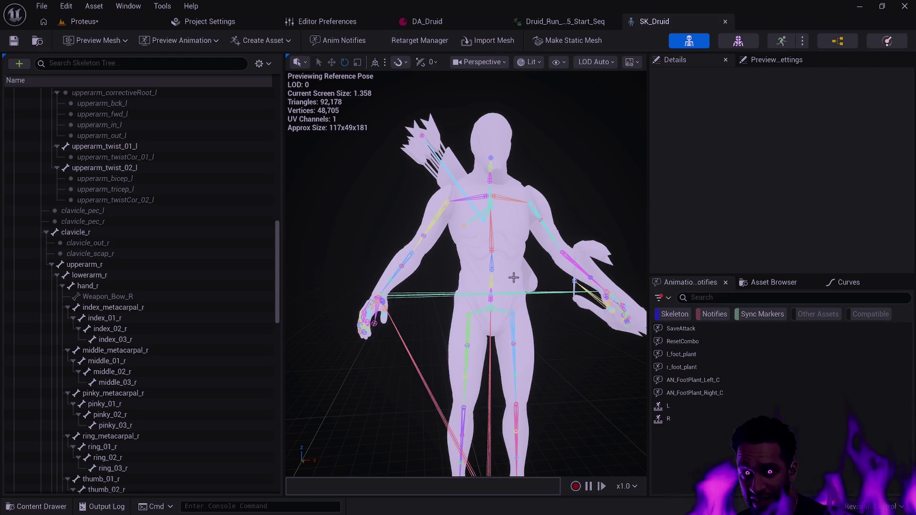
left_click(424, 138)
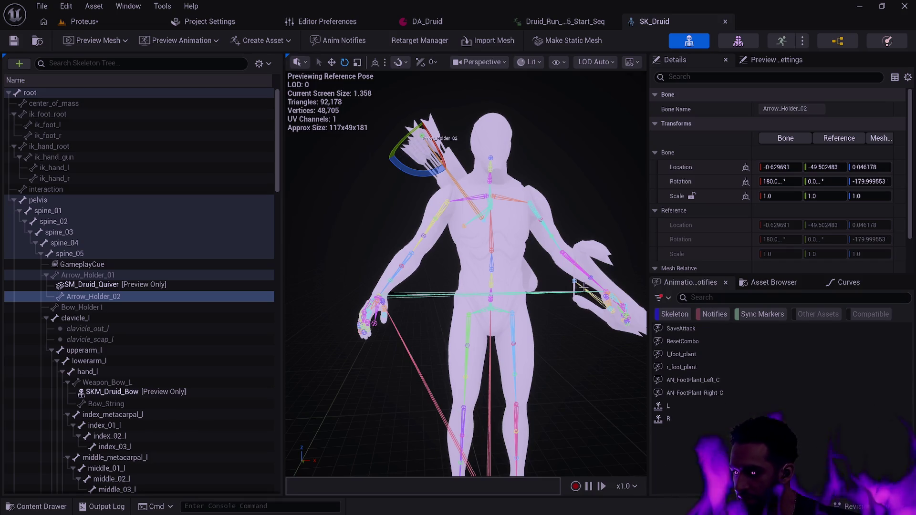
left_click(542, 311)
Pull the view back and orbit to see more of the Druid's back
mouse_move(553, 321)
left_mouse_down()
mouse_move(539, 279)
mouse_move(518, 256)
left_mouse_up()
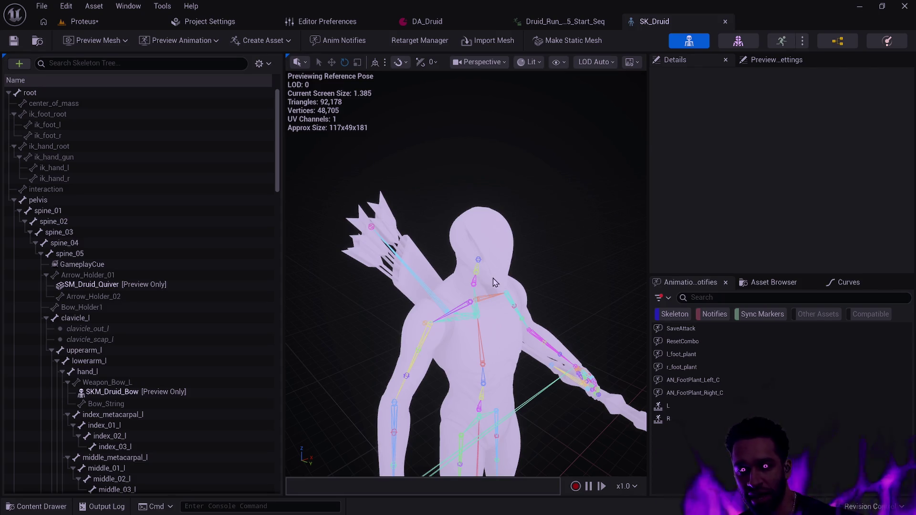
left_click_drag(495, 282, 306, 290)
Orbit around the Druid to view its back with the quiver and bow attached
left_click_drag(467, 306, 485, 316)
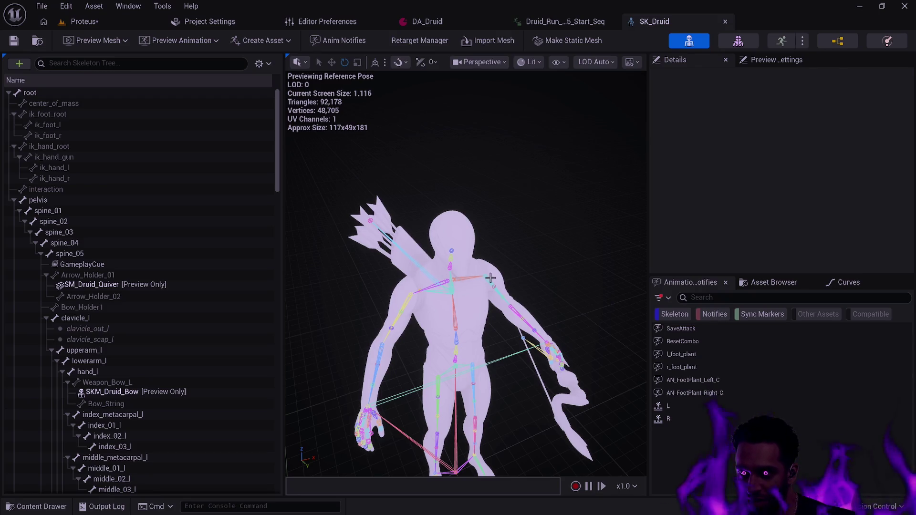
mouse_move(434, 311)
left_mouse_down()
mouse_move(432, 286)
mouse_move(385, 295)
left_mouse_up()
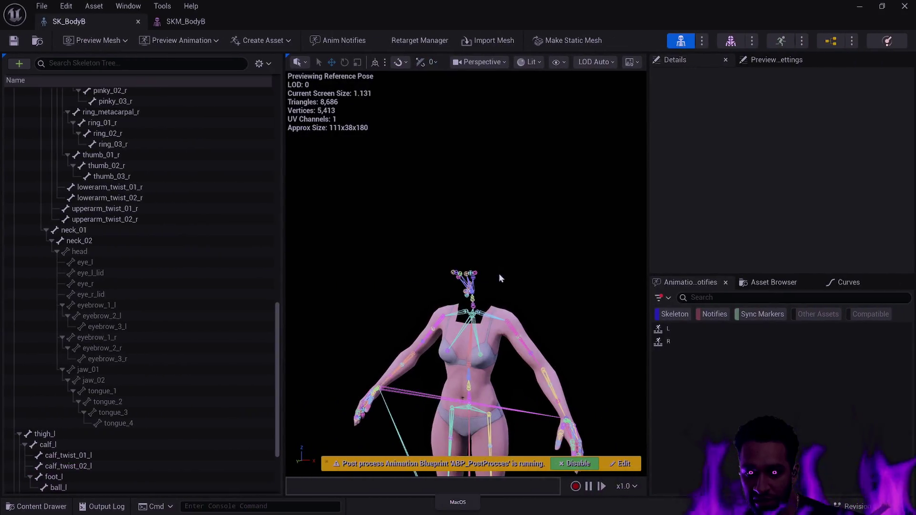
Inspect breast_r (undoing its accidental move) and ik_hand_root, then close the SK_BodyB tab
scroll(470, 284, "up", 6)
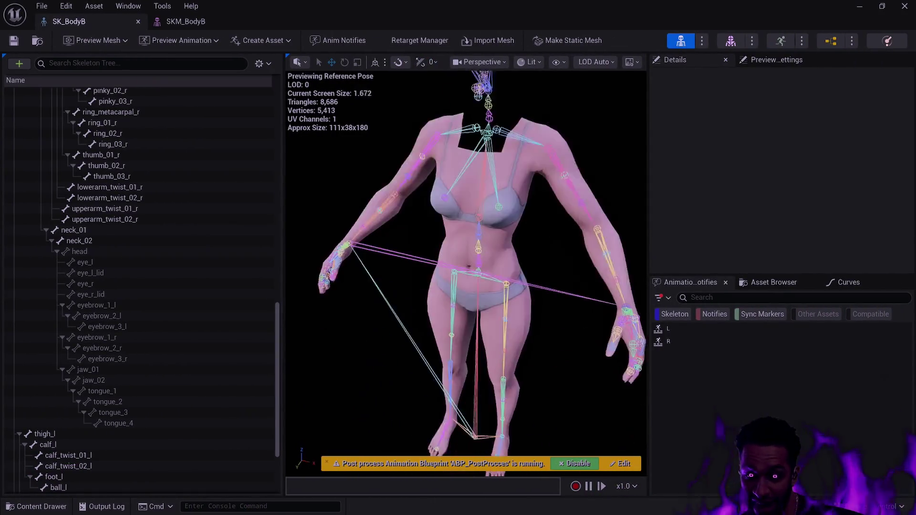
mouse_move(468, 267)
left_mouse_down()
mouse_move(410, 253)
mouse_move(446, 315)
left_mouse_up()
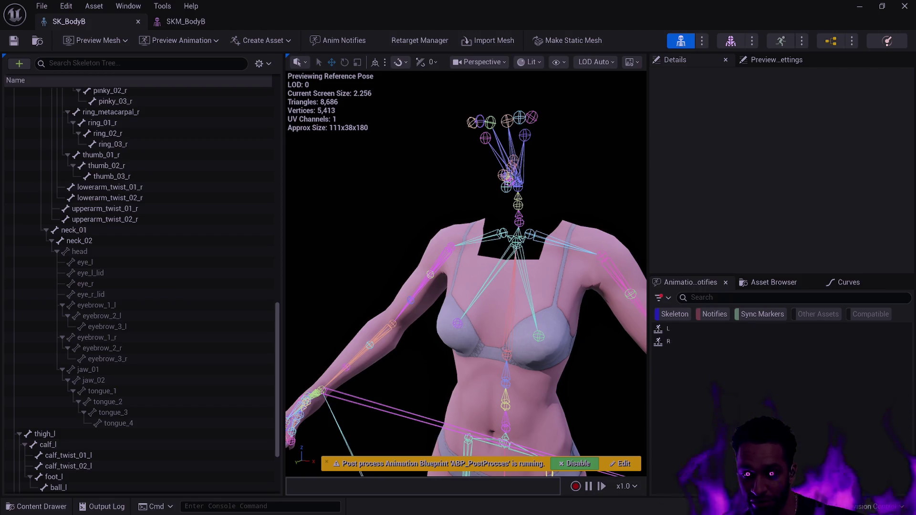
left_click(458, 325)
mouse_move(458, 326)
left_mouse_down()
mouse_move(473, 321)
mouse_move(415, 330)
mouse_move(416, 315)
mouse_move(405, 319)
mouse_move(430, 322)
mouse_move(367, 229)
mouse_move(401, 274)
left_mouse_up()
left_click(398, 272)
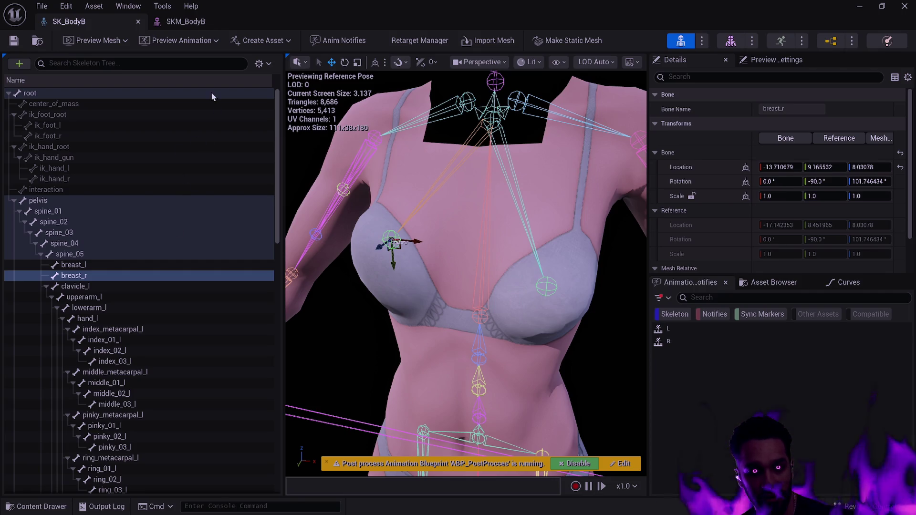
key("ctrl+z")
key("ctrl+z")
key("ctrl+z")
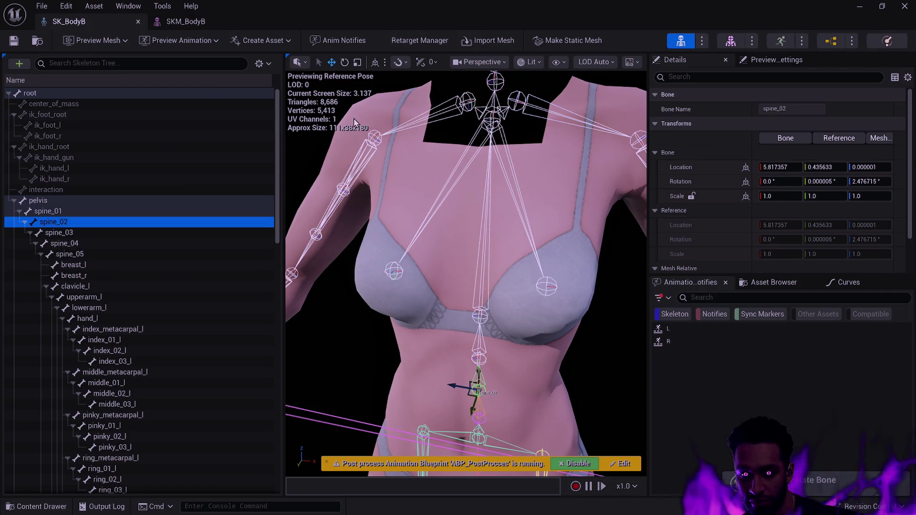
left_click(159, 146)
left_click(140, 22)
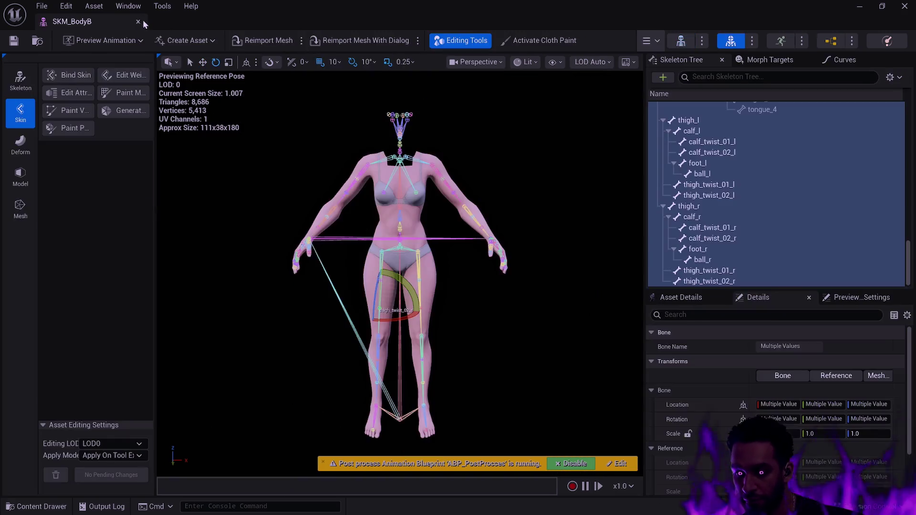
Close SKM_BodyB, toggle the Content Drawer, and bring Content Browsers 1 and 2 forward together
left_click(138, 21)
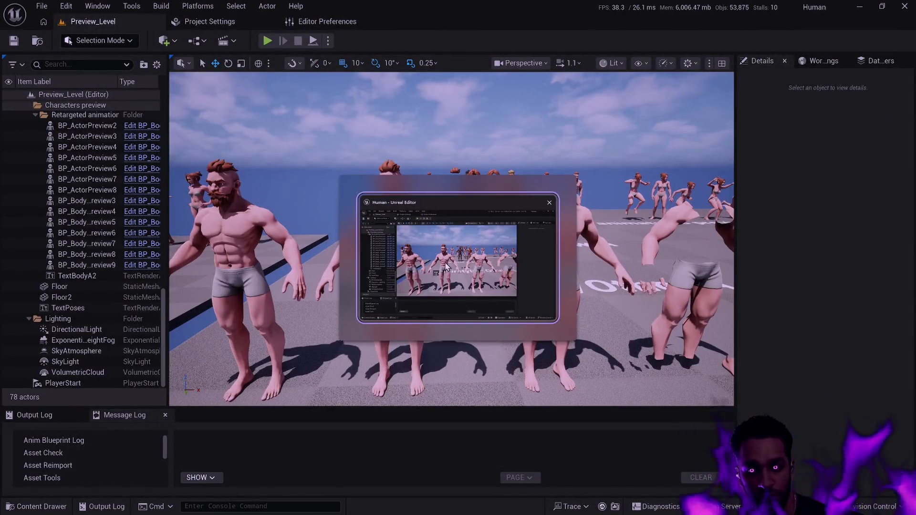
key("ctrl+space")
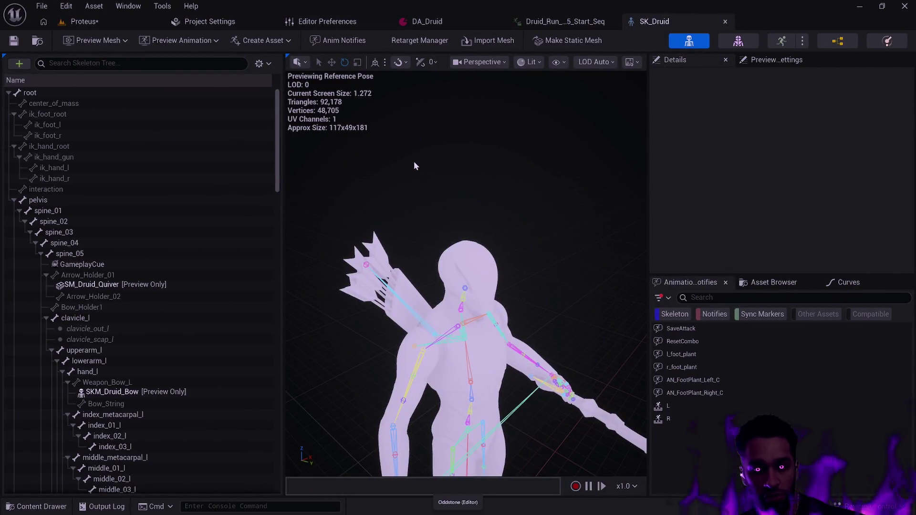
key("alt+Tab")
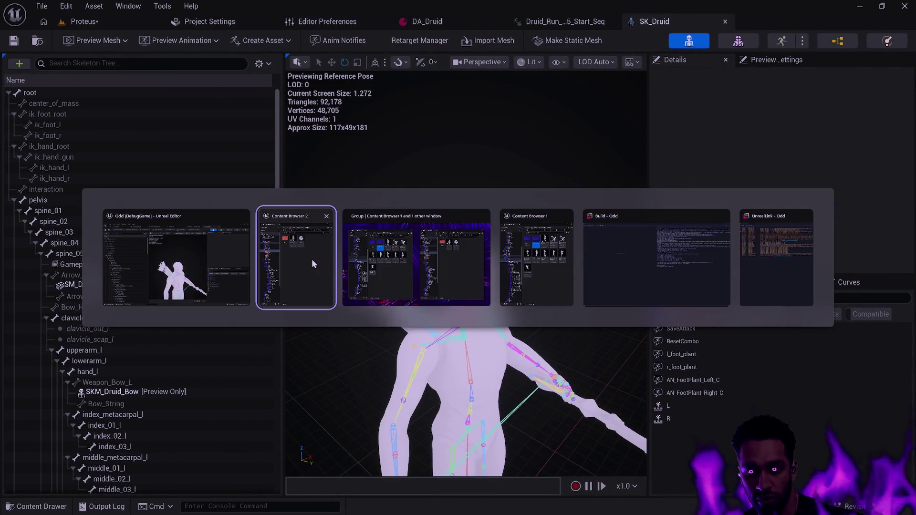
left_click(313, 264)
key("alt+Tab")
left_click(530, 278)
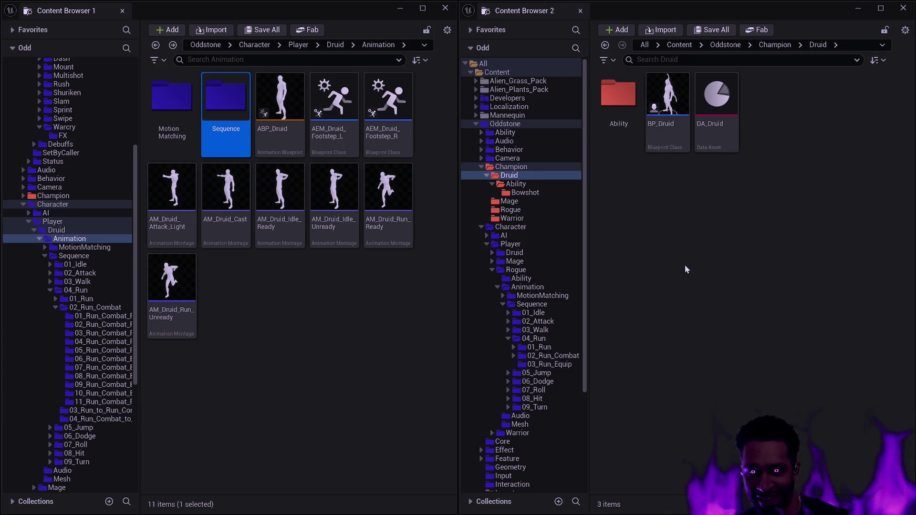
Browse into the Druid Ability folder and back to the Champion Druid folder
left_click(400, 316)
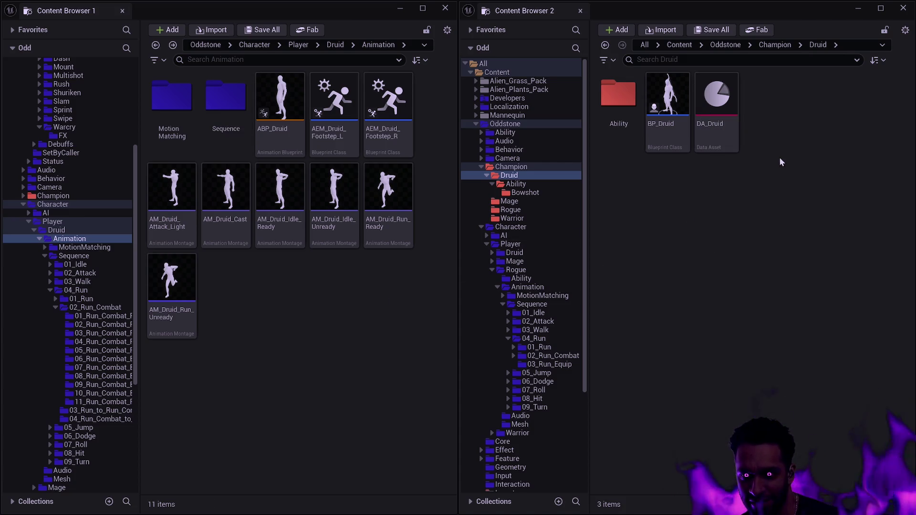
double_click(618, 95)
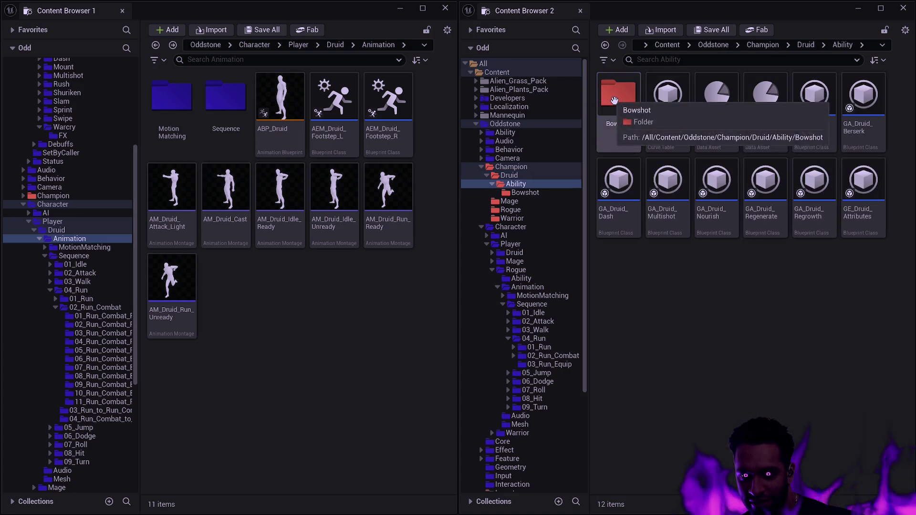
key("alt+Left")
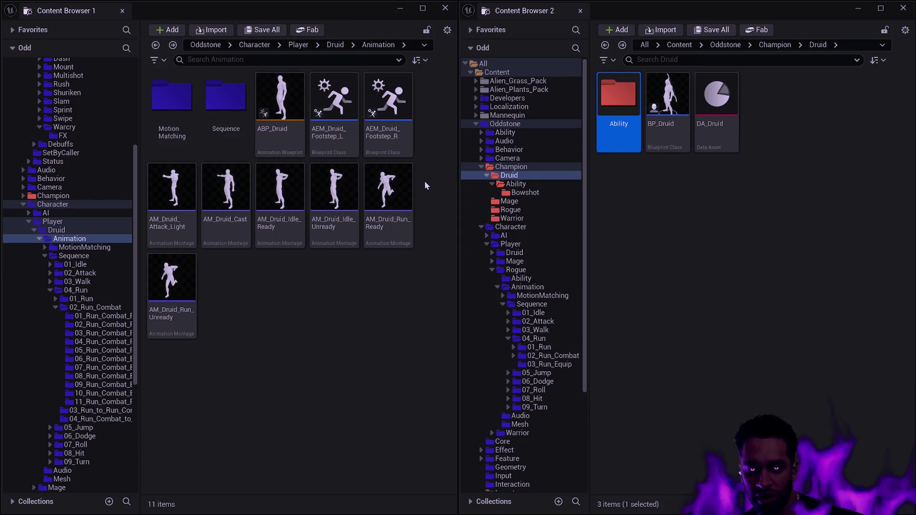
Open the ABP_Druid animation blueprint and bring its editor to the front
double_click(289, 153)
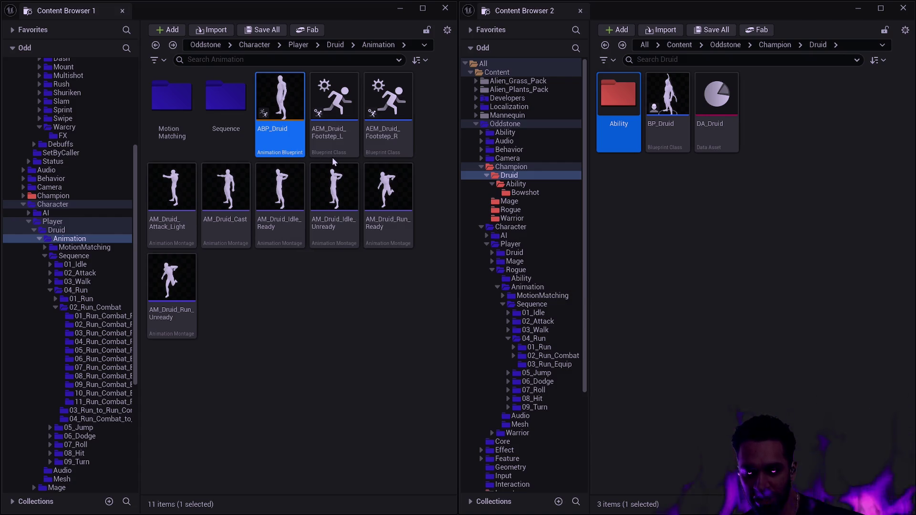
mouse_move(330, 153)
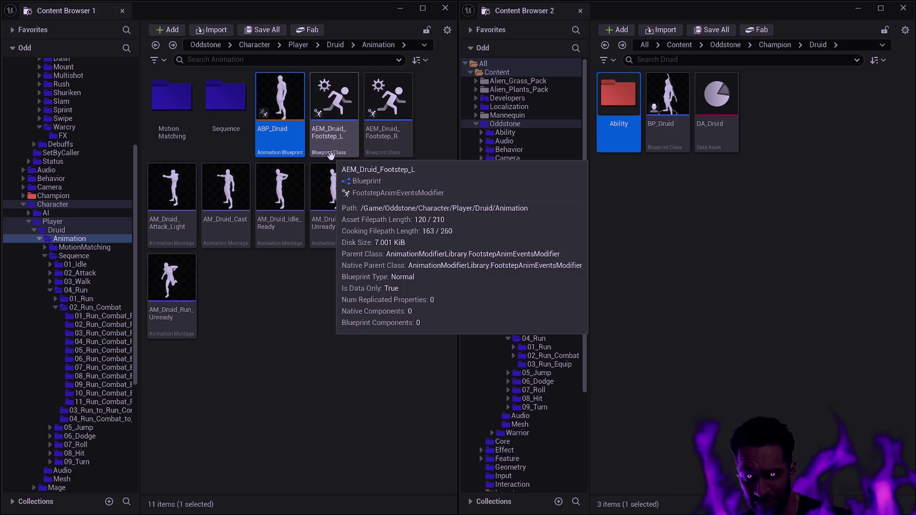
left_click(399, 9)
left_click(859, 8)
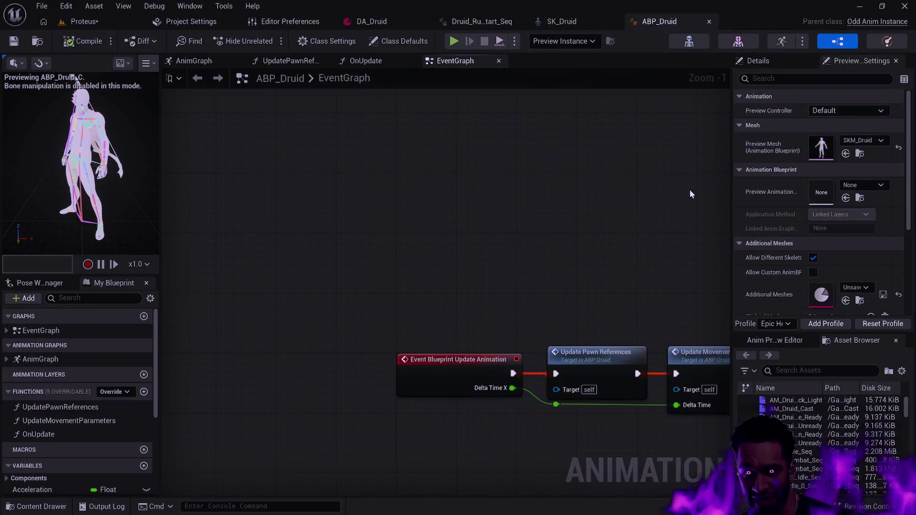
Open UpdateMovementParameters from the EventGraph and view its Displacement Speed and Last Actor Location nodes
mouse_move(585, 227)
left_mouse_down()
mouse_move(314, 164)
mouse_move(453, 133)
left_mouse_up()
scroll(453, 134, "down", 2)
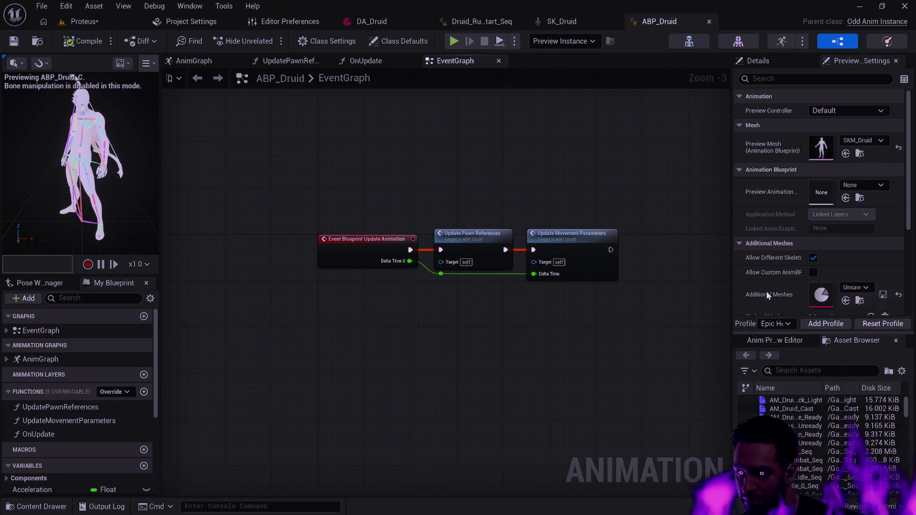
scroll(793, 241, "down", 4)
scroll(799, 232, "down", 4)
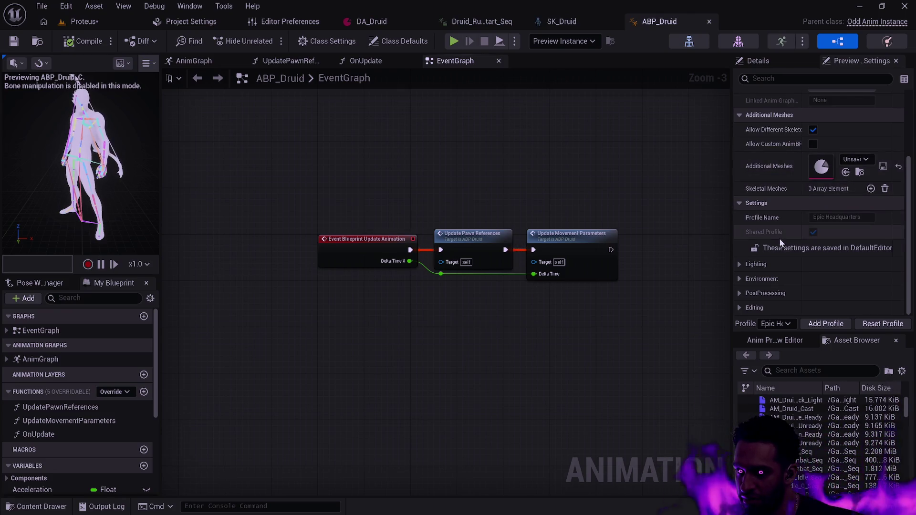
scroll(779, 237, "up", 8)
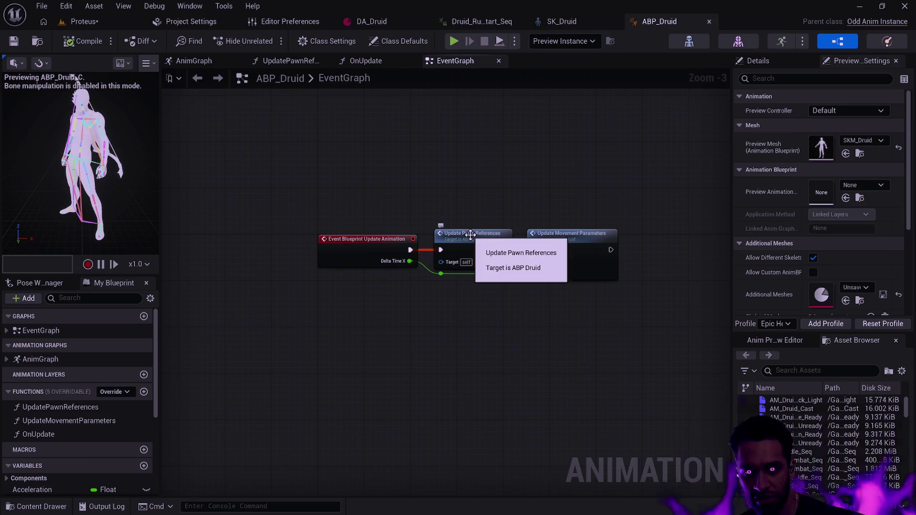
double_click(566, 234)
scroll(495, 273, "up", 7)
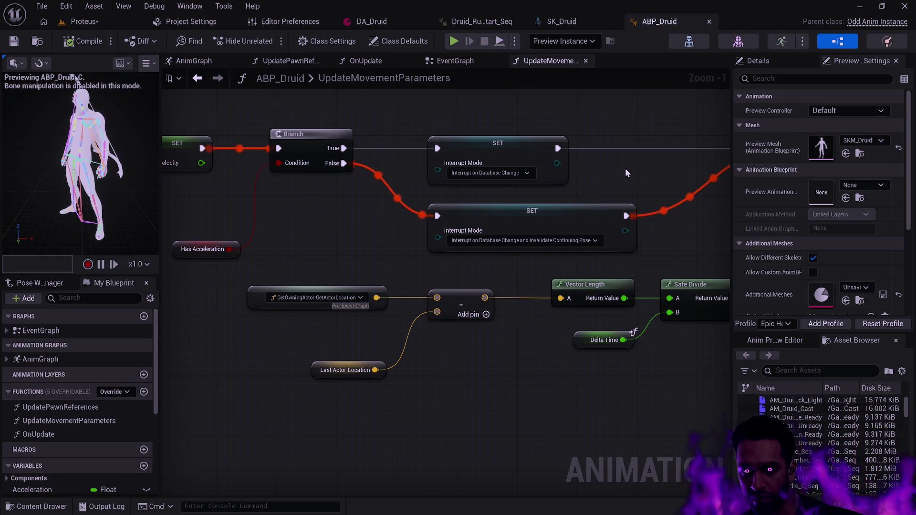
left_click_drag(625, 167, 234, 263)
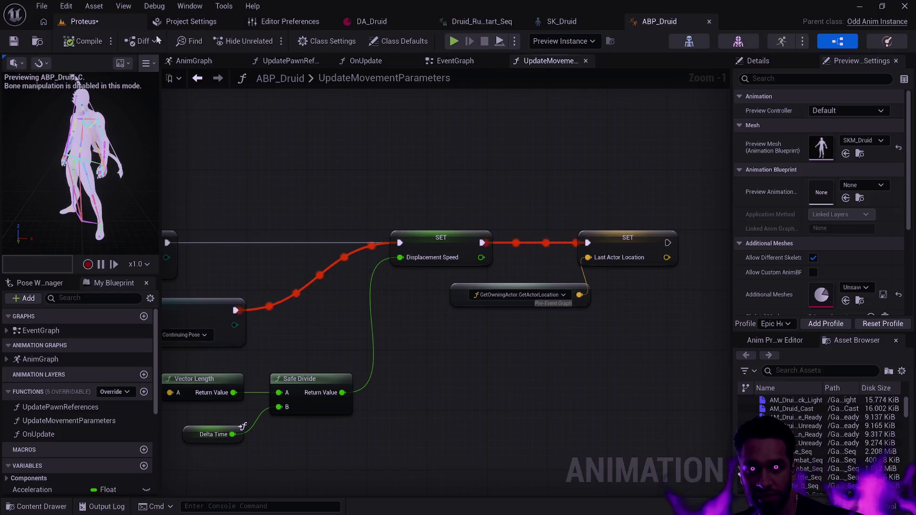
Bring the Content Browser 2 window forward
key("alt+Tab")
left_click(522, 230)
key("alt+Tab")
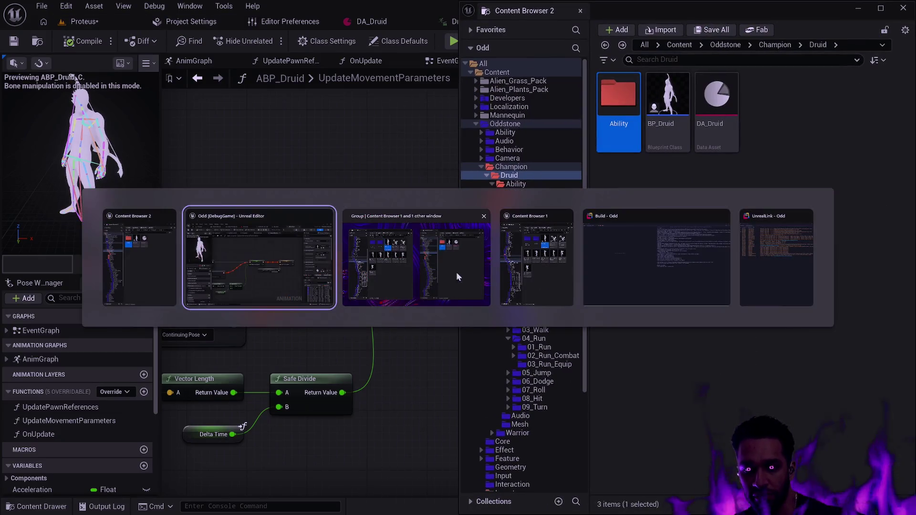
Browse the Druid Animation folder assets, peeking into MotionMatching and coming back out
left_click(535, 257)
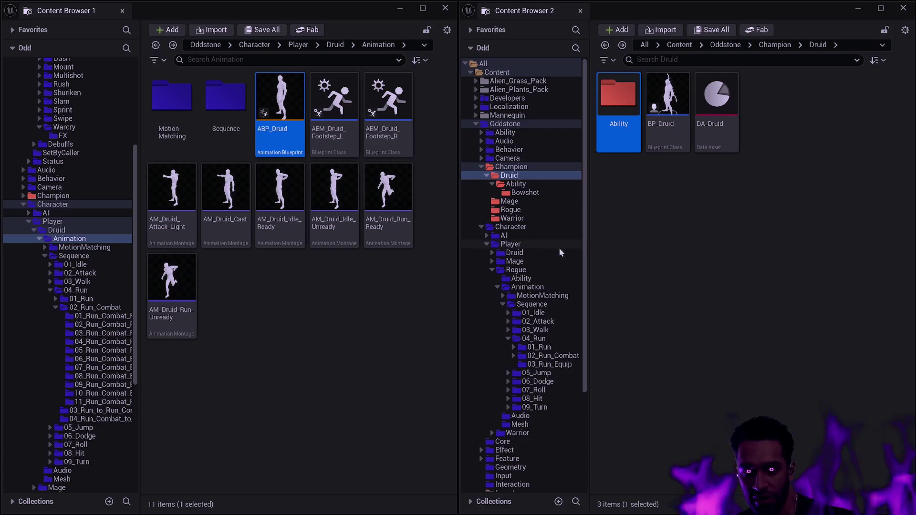
left_click(348, 258)
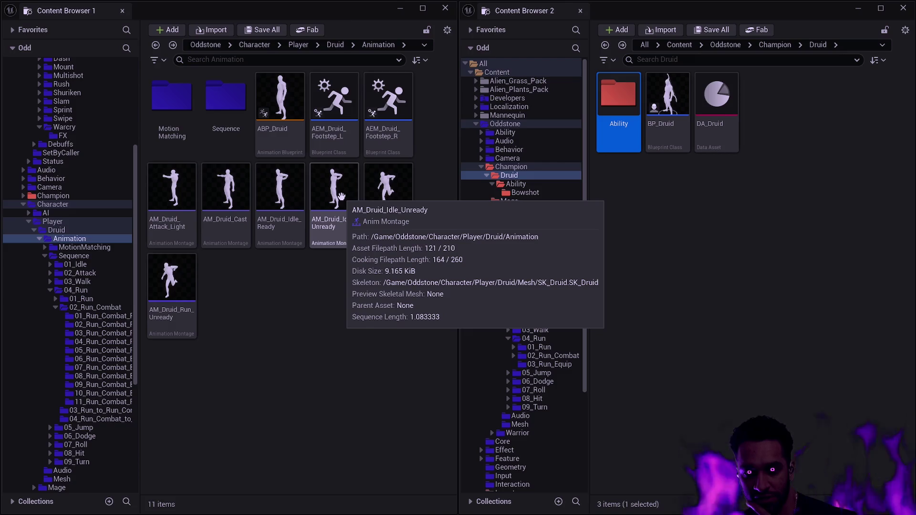
left_click(279, 142)
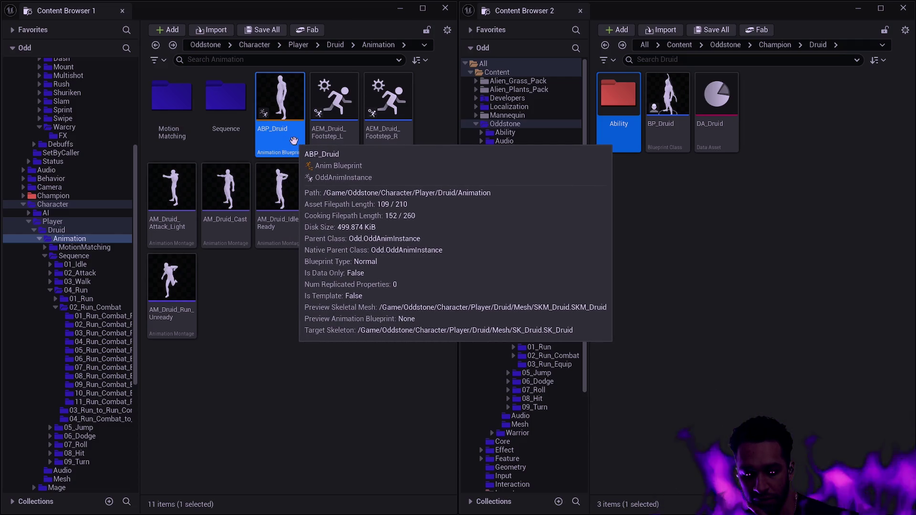
left_click(348, 312)
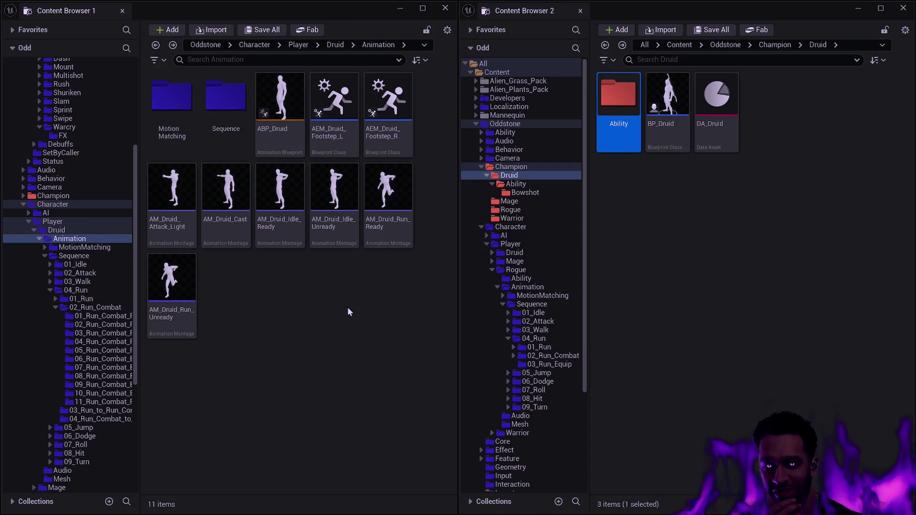
double_click(171, 100)
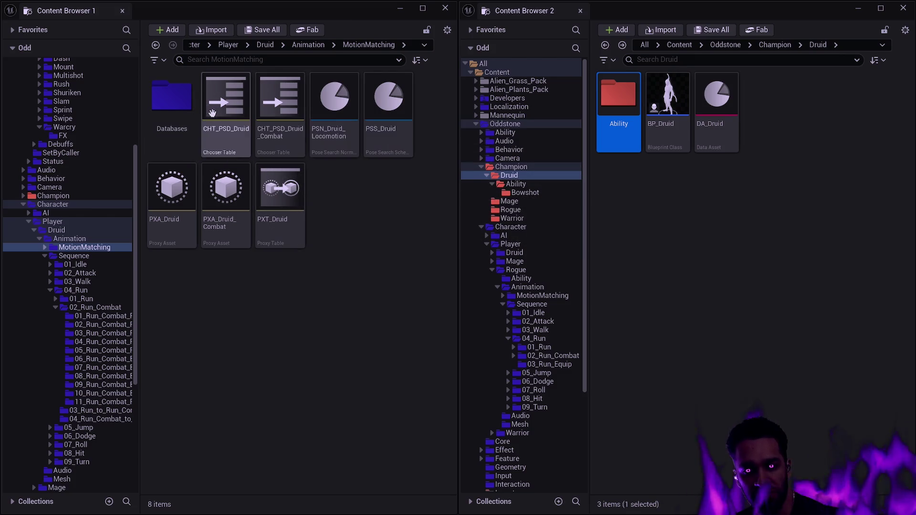
mouse_move(290, 118)
key("alt+Left")
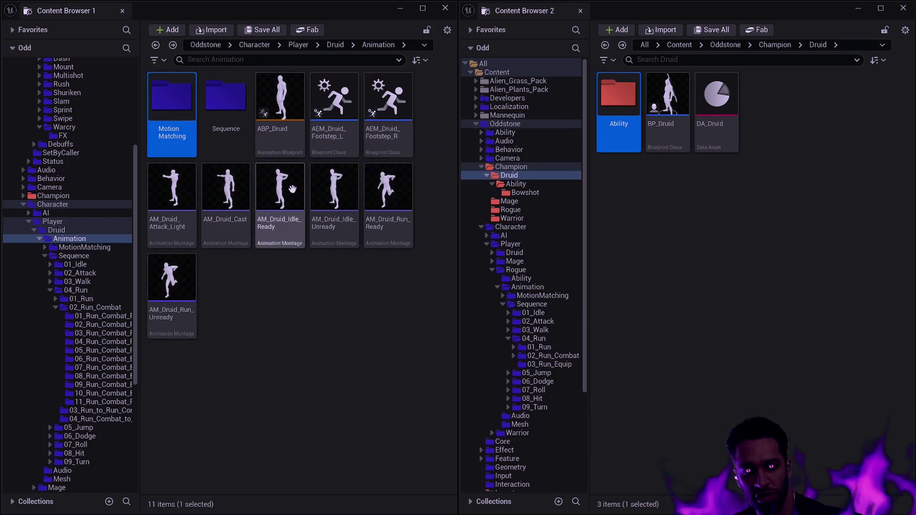
Inspect ABP_Druid and the AEM_Druid_Footstep_L/R notifies, then open the Sequence folder
left_click(300, 287)
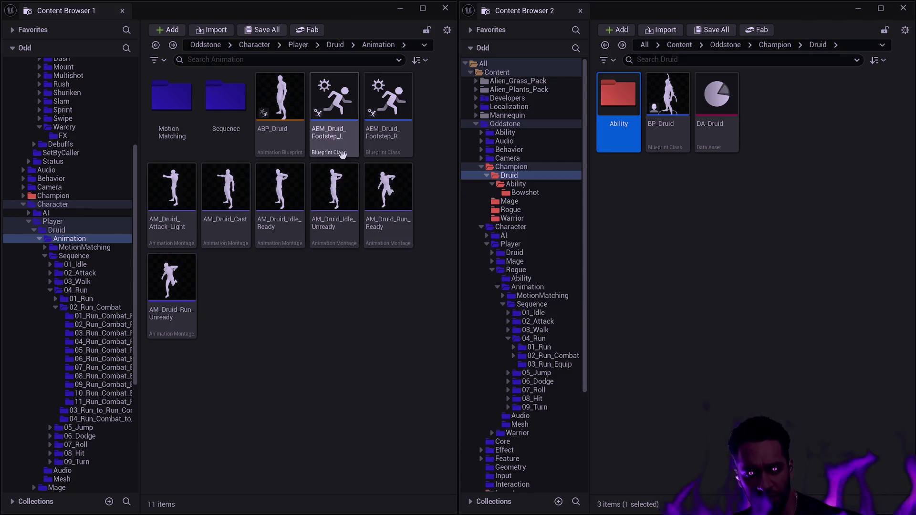
mouse_move(345, 139)
left_click(285, 107)
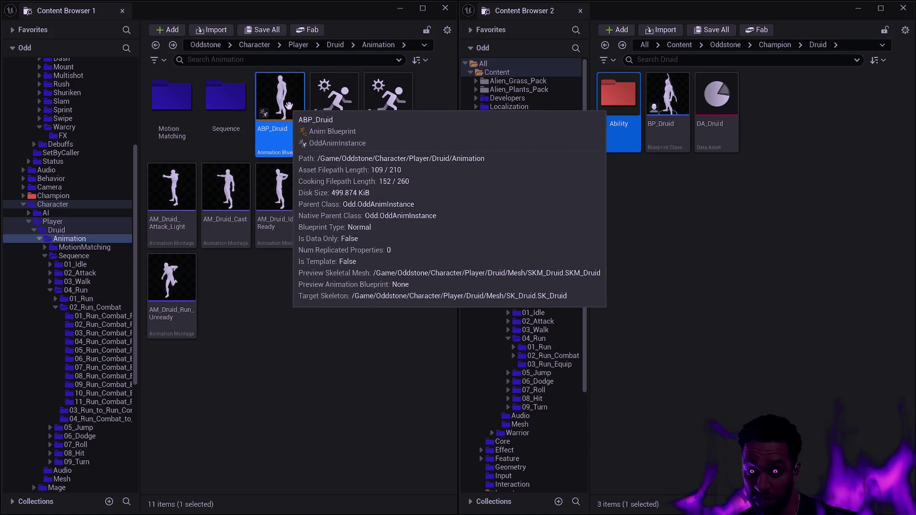
left_click(422, 127)
left_click(352, 120)
left_click(389, 111, "ctrl")
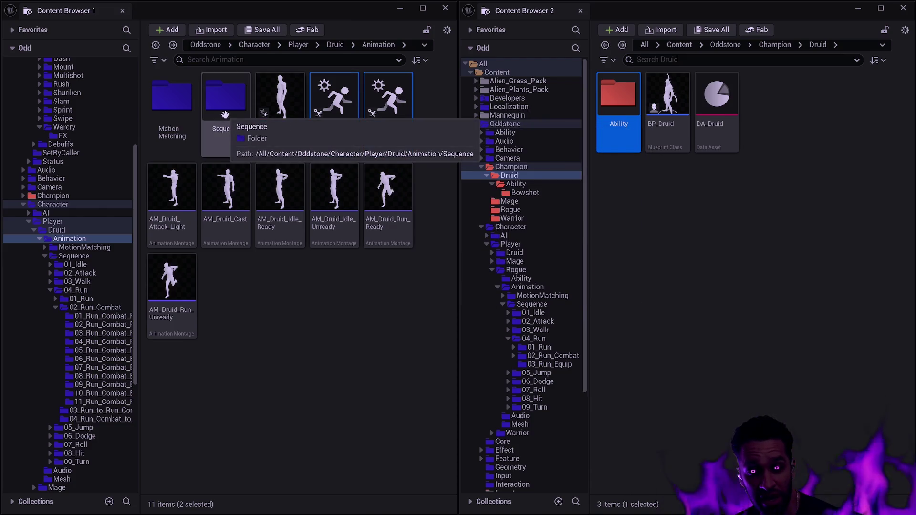
double_click(225, 115)
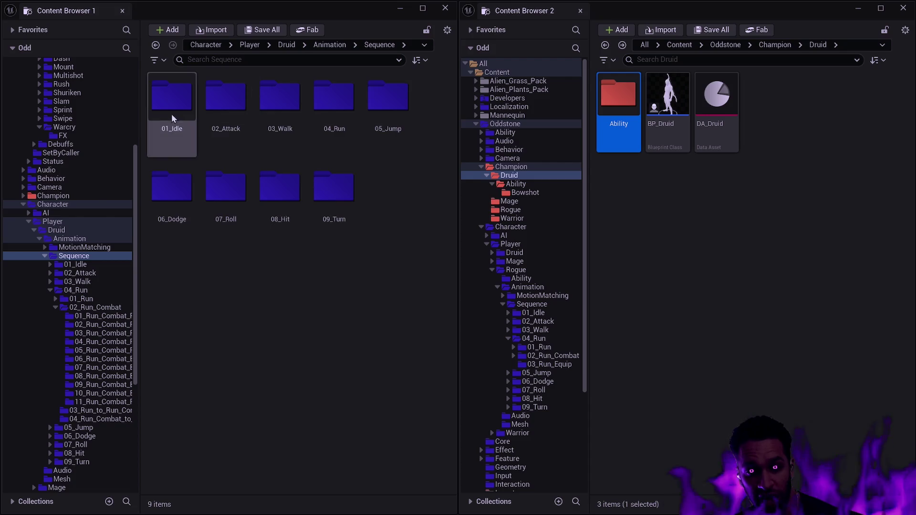
key("alt+Left")
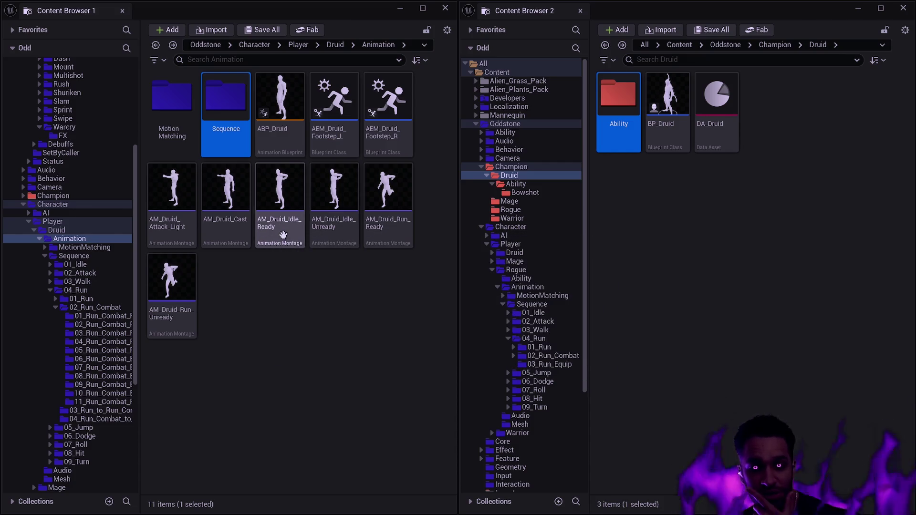
mouse_move(340, 243)
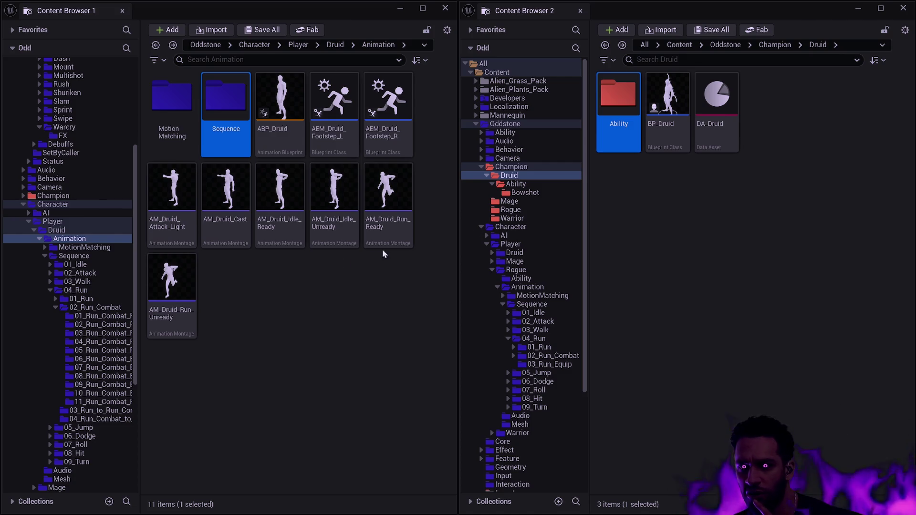
left_click(683, 201)
mouse_move(652, 151)
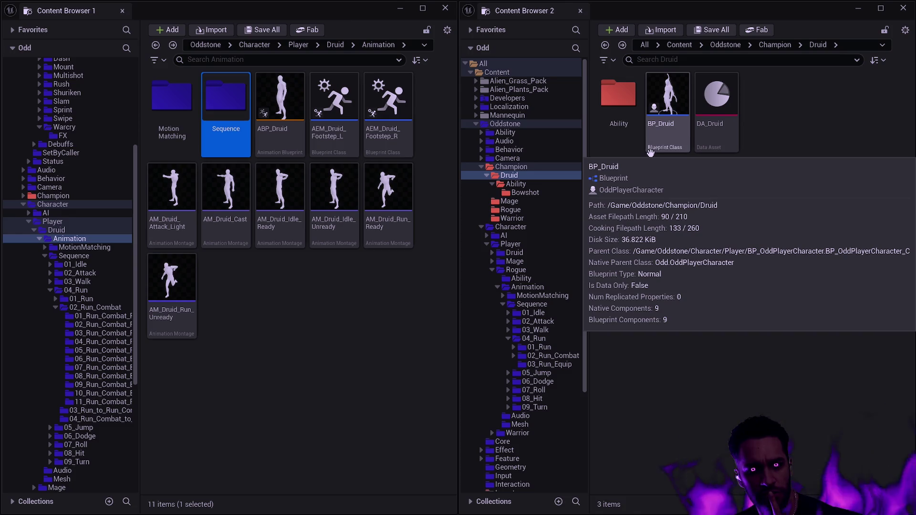
left_click(320, 290)
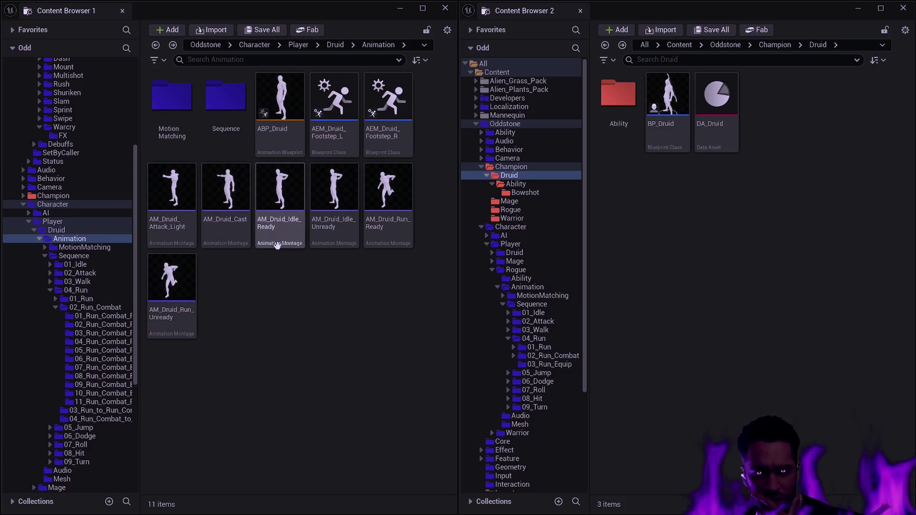
mouse_move(275, 245)
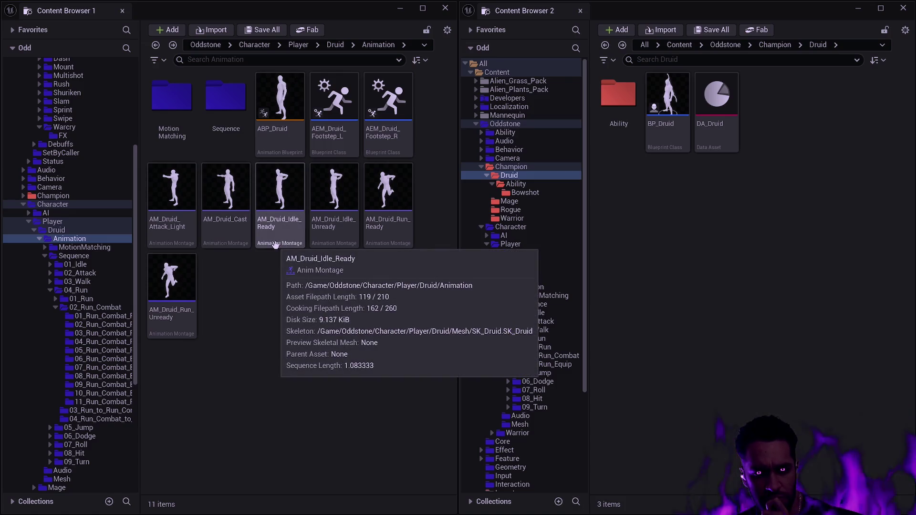
left_click(172, 286)
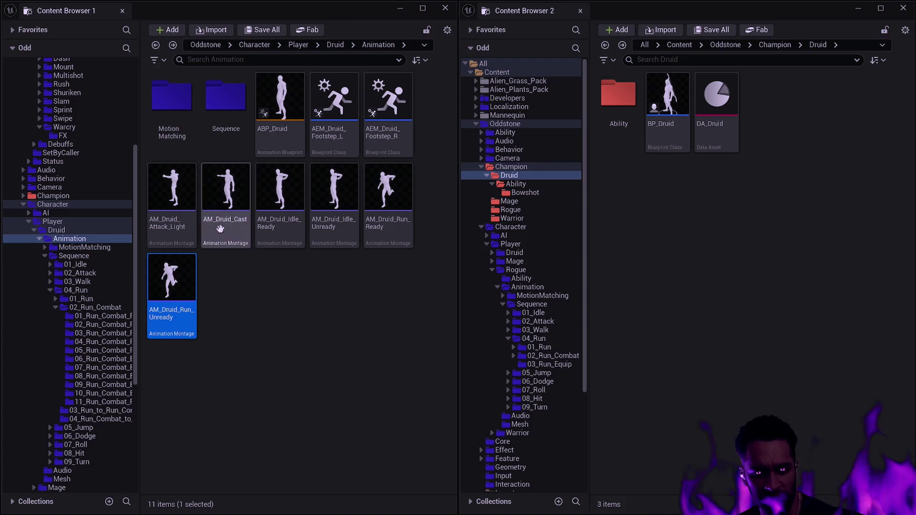
Move the six AM_Druid montages into the Champion Druid folder
left_click(172, 200, "shift")
mouse_move(172, 200)
left_mouse_down()
mouse_move(505, 226)
mouse_move(695, 216)
left_mouse_up()
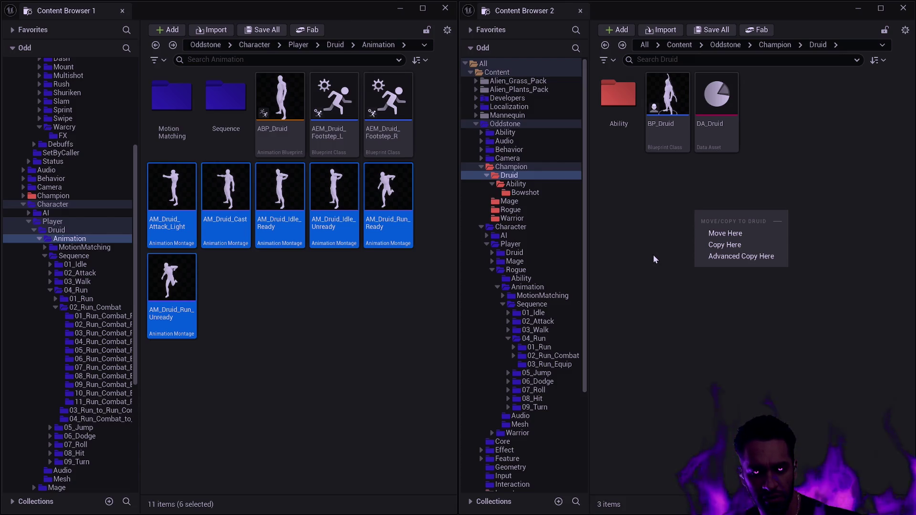
left_click(725, 233)
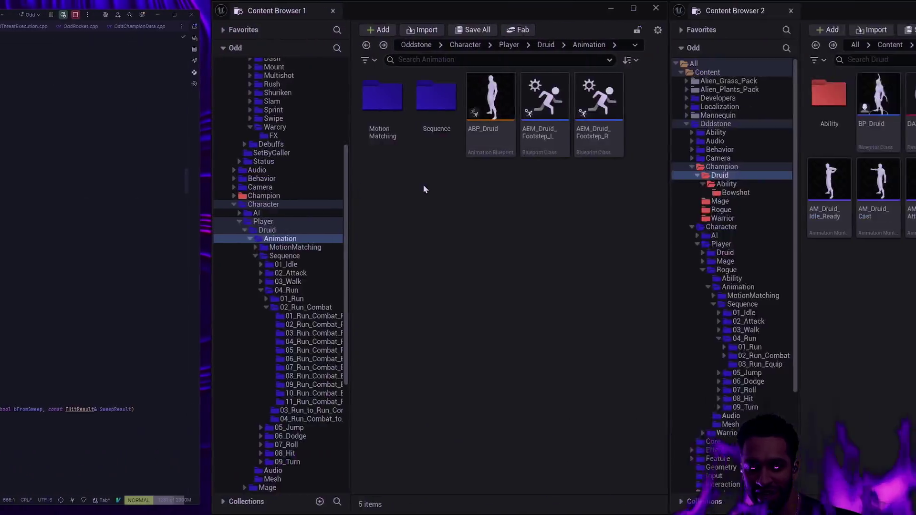
Minimize both Content Browsers to bring the ABP_Druid editor back
left_click(280, 115)
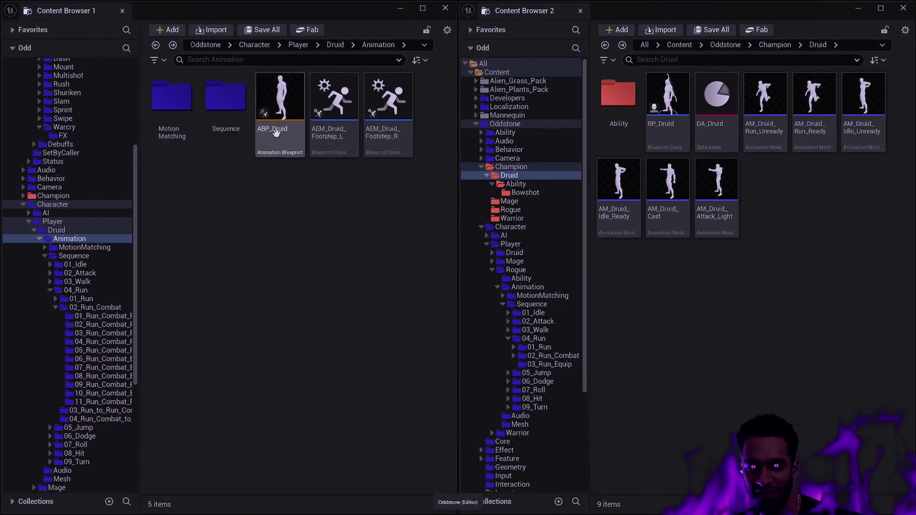
left_click(400, 9)
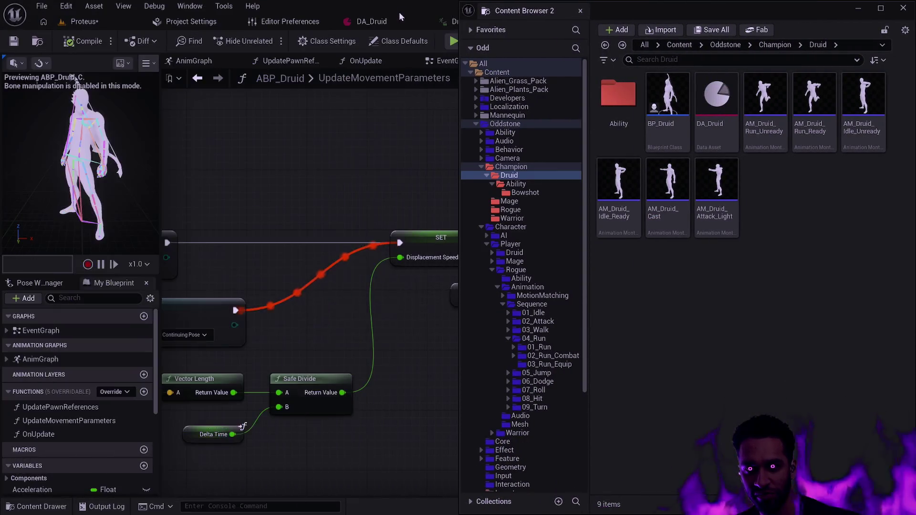
left_click(881, 9)
left_click(636, 177)
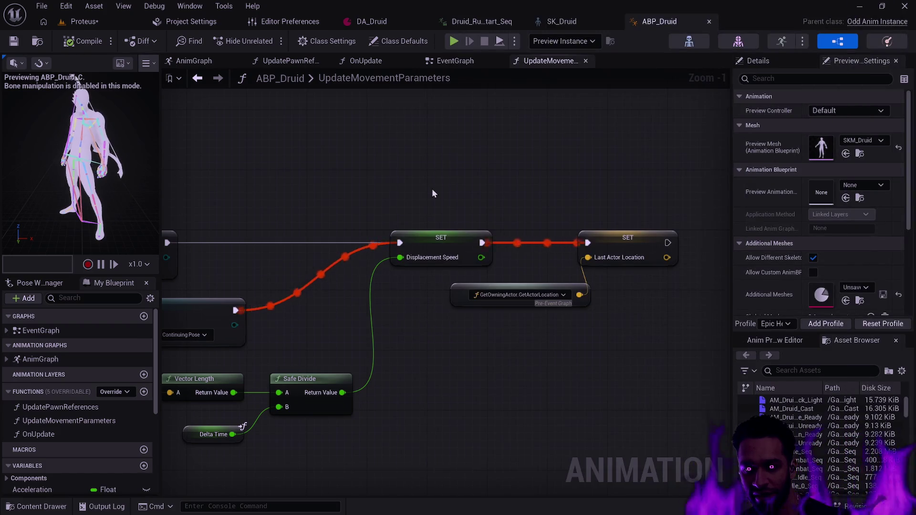
Pan to the SET Velocity and Branch nodes, then center the EventGraph nodes
left_click_drag(306, 176, 669, 155)
scroll(325, 164, "down", 2)
left_click_drag(326, 164, 640, 145)
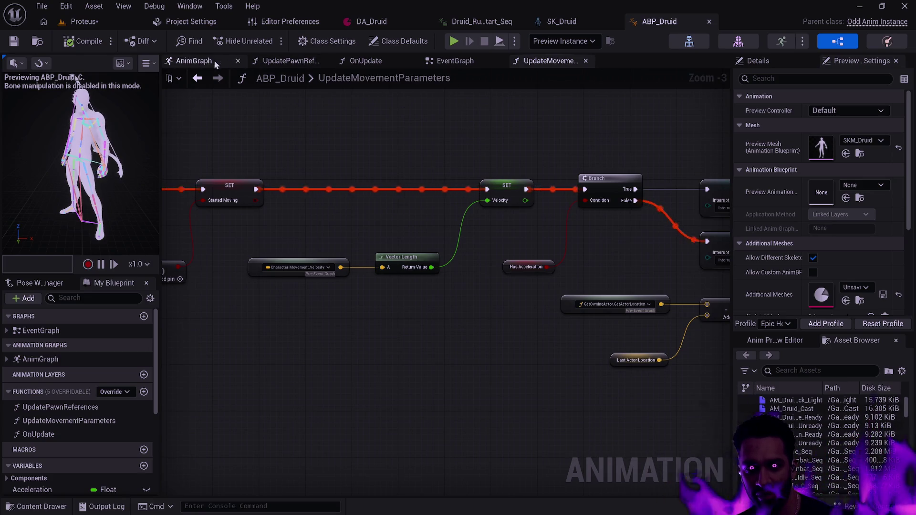
left_click(454, 62)
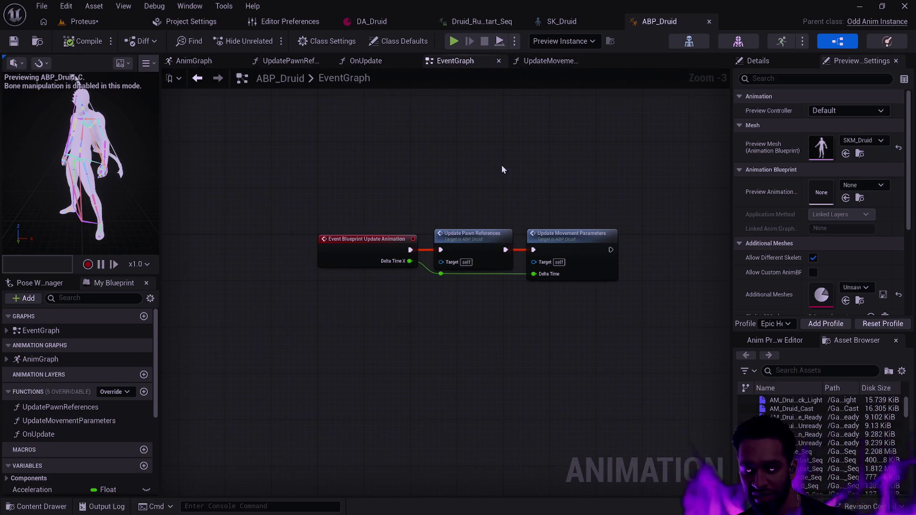
scroll(506, 165, "up", 3)
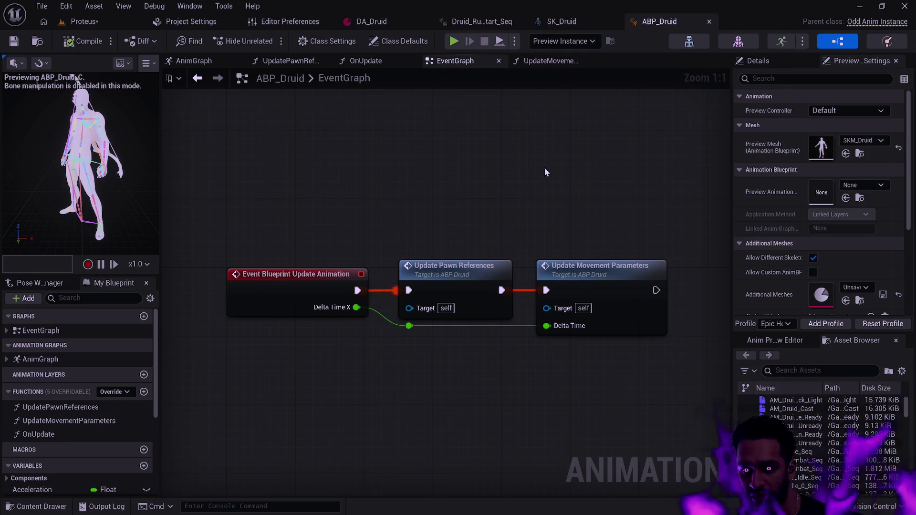
left_click_drag(546, 169, 539, 112)
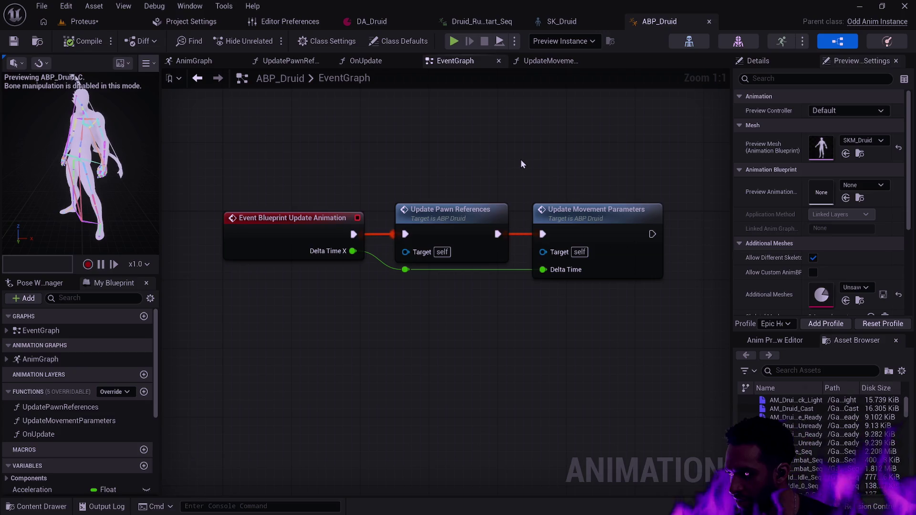
Inspect UpdateMovementParameters' velocity, Branch and Interrupt Mode nodes, then show the AnimGraph
left_click(543, 66)
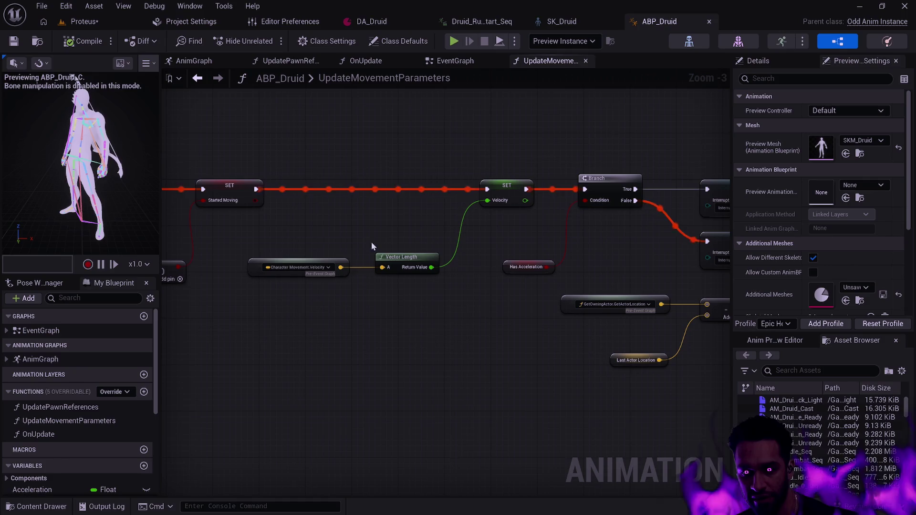
scroll(333, 298, "up", 9)
left_click(230, 195)
scroll(231, 195, "down", 4)
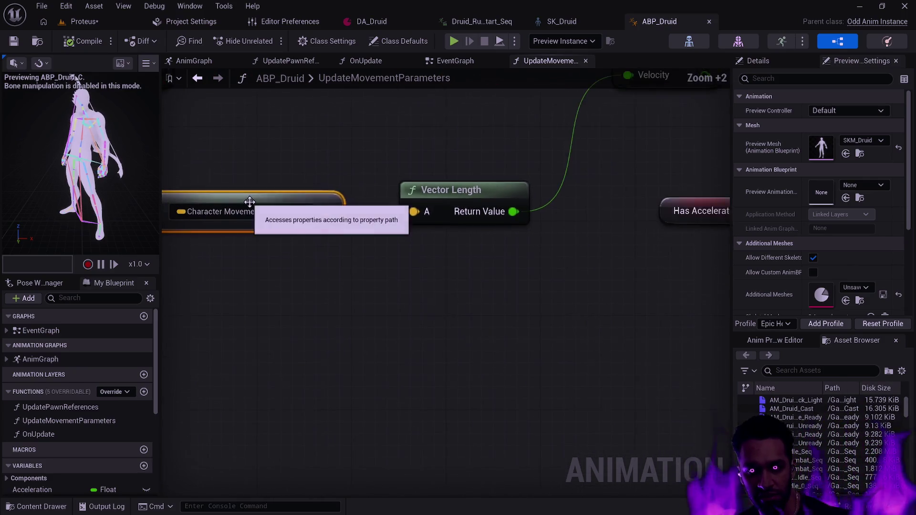
left_click_drag(253, 259, 601, 292)
scroll(510, 299, "down", 6)
scroll(433, 290, "up", 6)
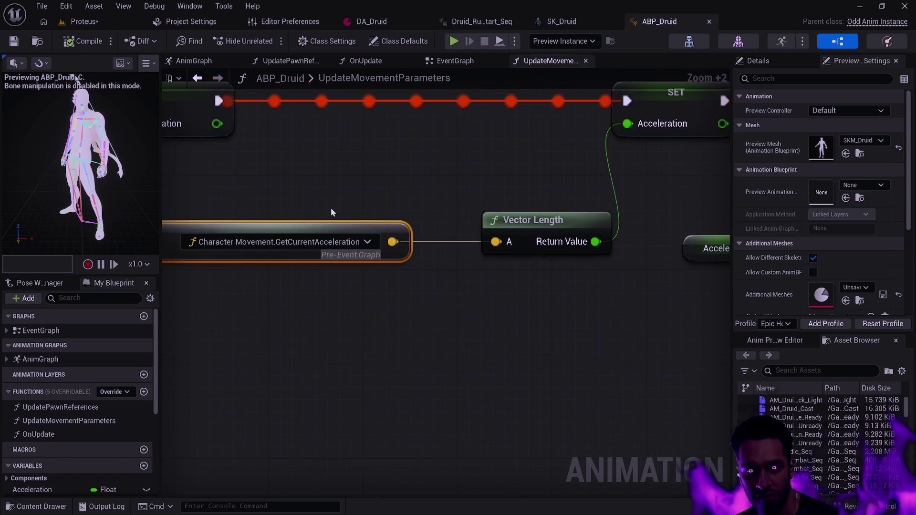
scroll(331, 206, "down", 4)
scroll(524, 289, "down", 4)
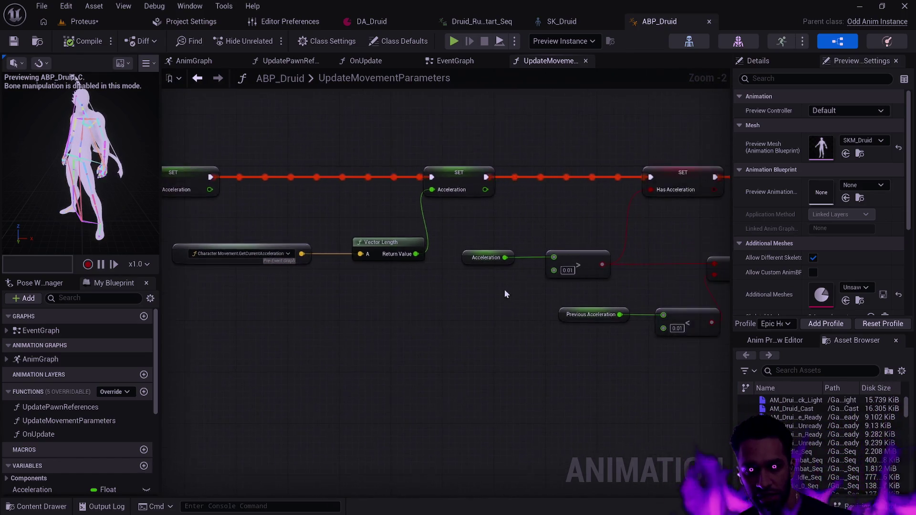
scroll(305, 348, "up", 4)
left_click_drag(416, 357, 316, 359)
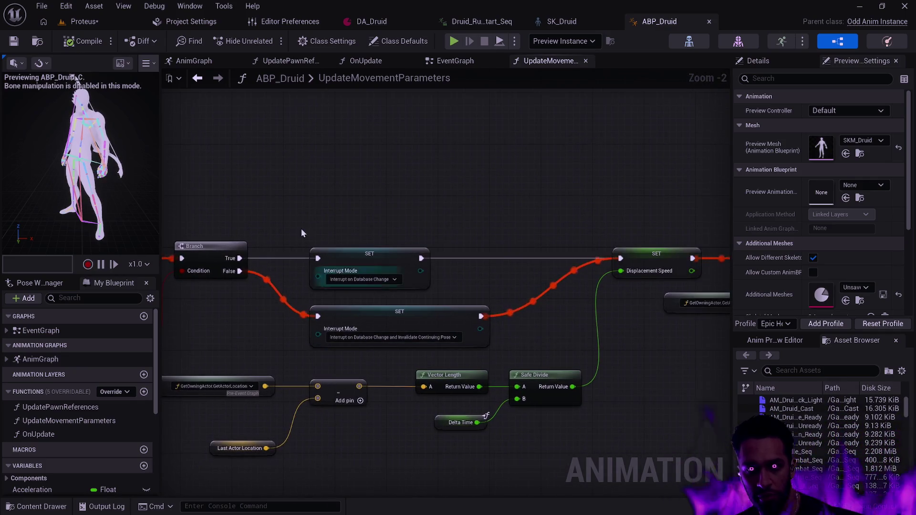
left_click(196, 62)
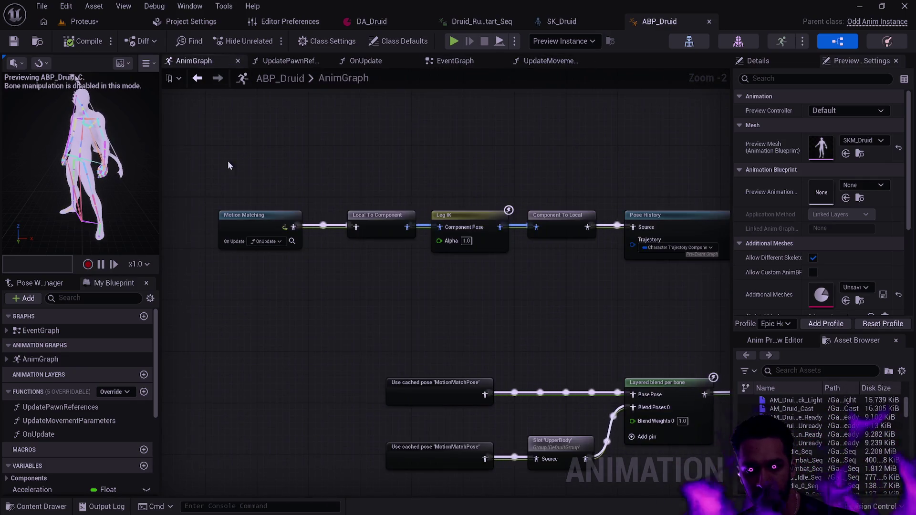
Pan the AnimGraph to its Output Pose, then return to the EventGraph's two update calls
scroll(534, 270, "down", 1)
left_click_drag(625, 298, 327, 223)
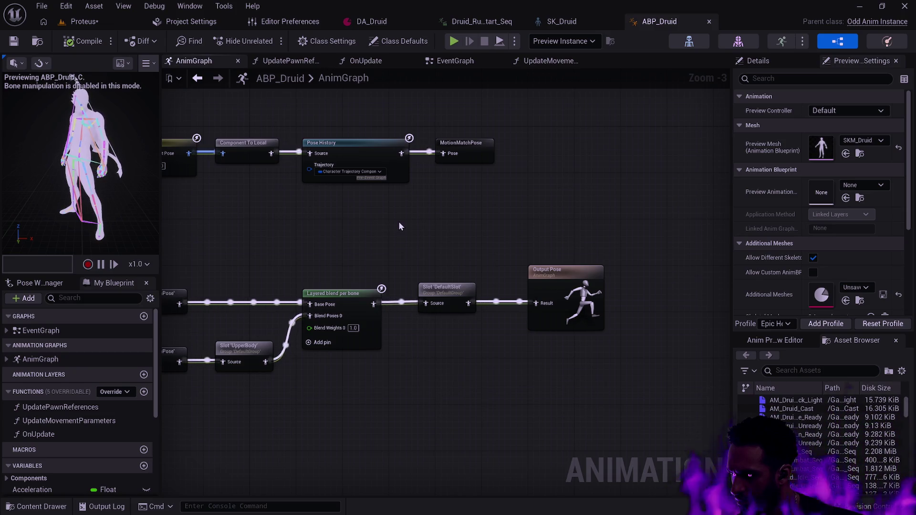
left_click(548, 62)
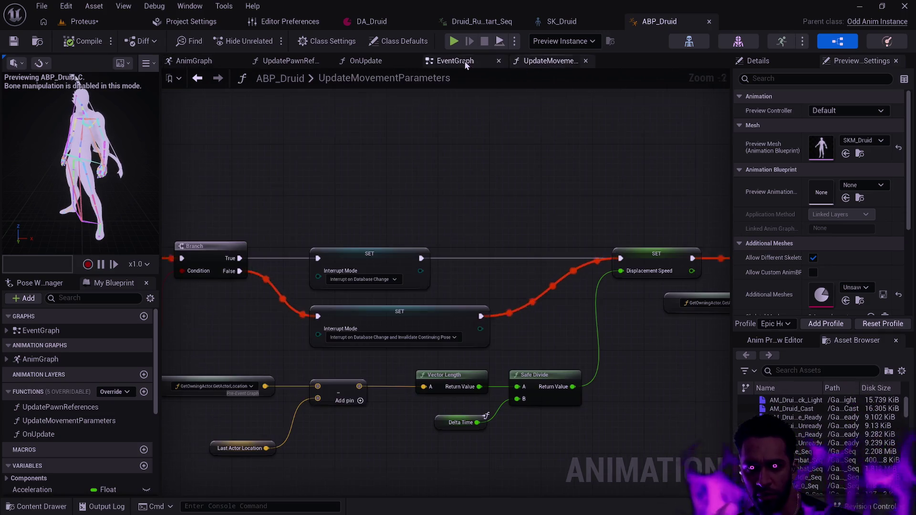
left_click(449, 62)
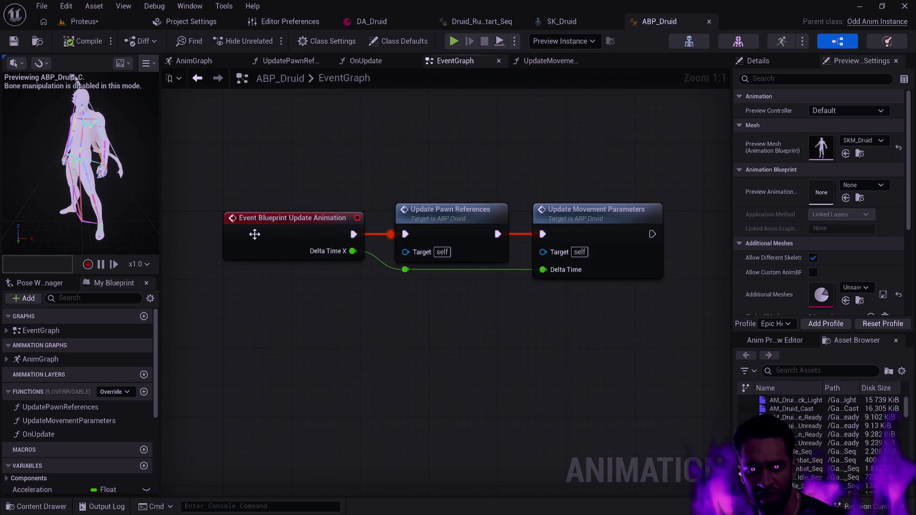
mouse_move(245, 227)
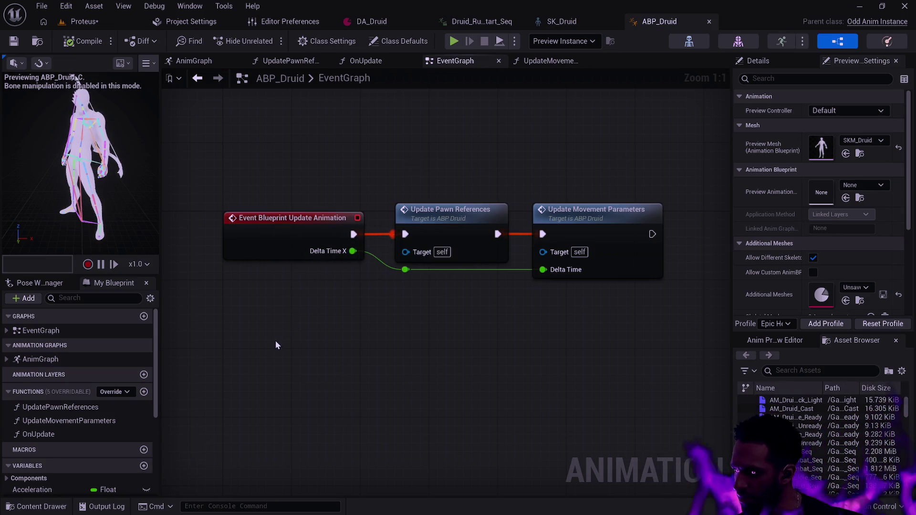
right_click(250, 349)
Search the graph actions for 'UpdateAnimation' and dismiss the list without adding a node
type("UpdateD")
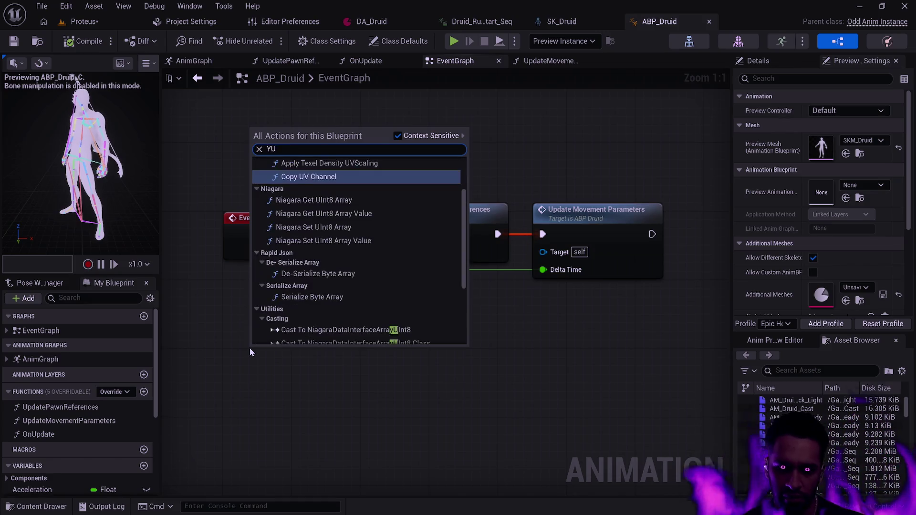
key("BackSpace")
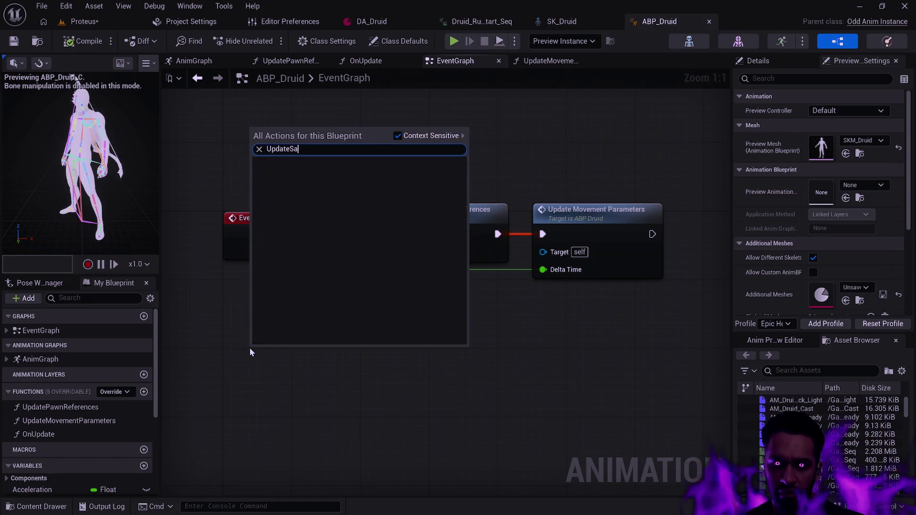
type("Animation")
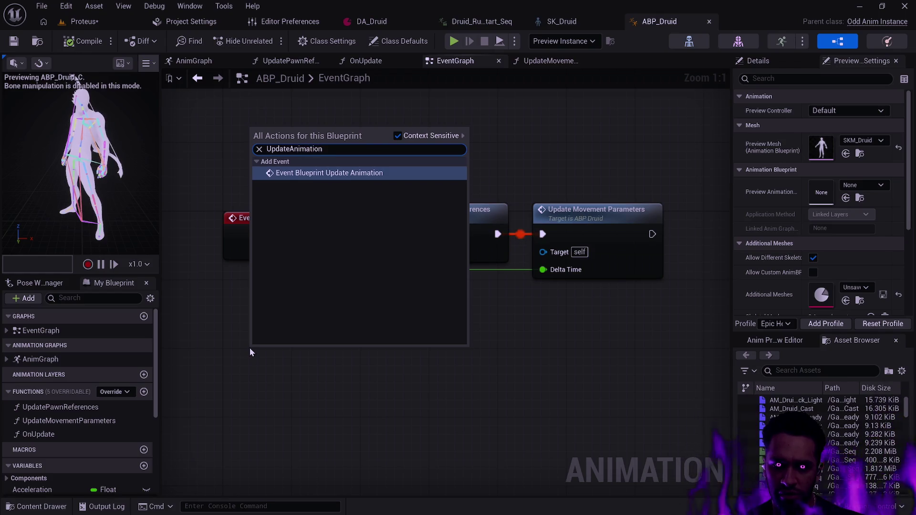
key("Return")
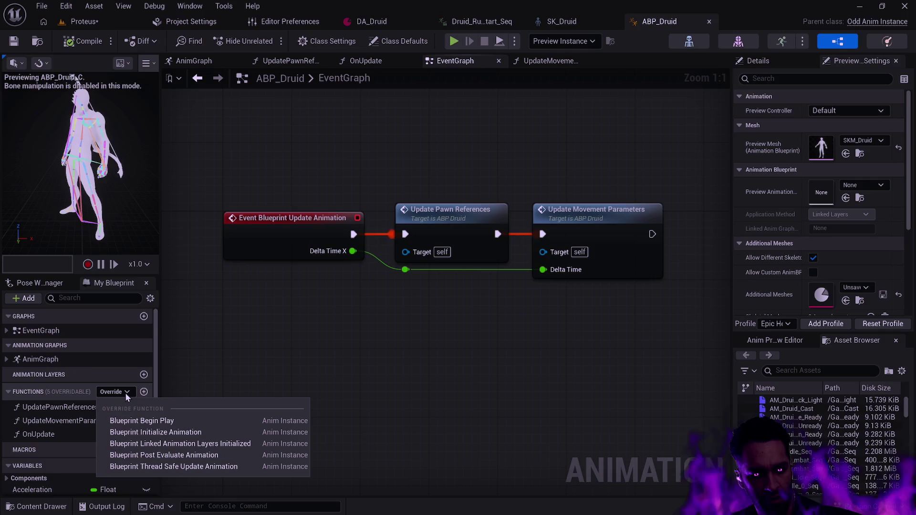
Override Blueprint Thread Safe Update Animation and paste both update function calls into it
left_click(190, 468)
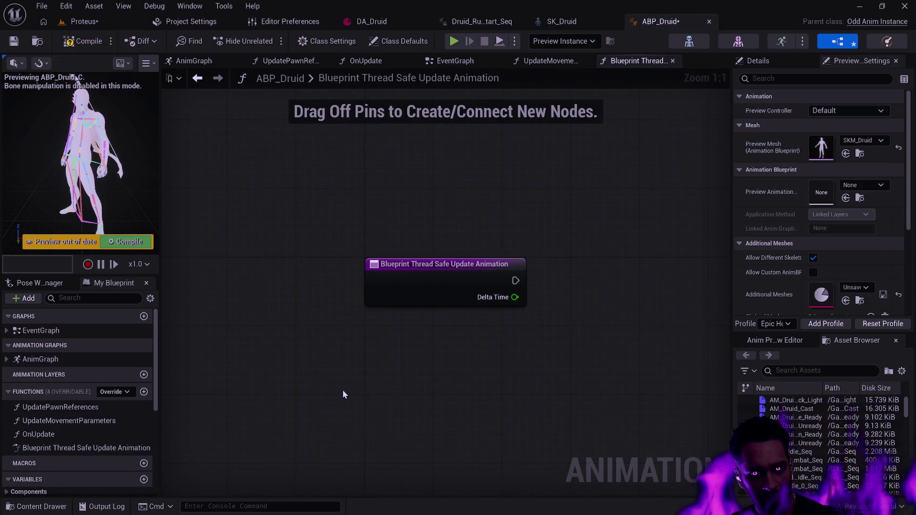
mouse_move(554, 323)
left_mouse_down()
mouse_move(339, 321)
mouse_move(476, 286)
left_mouse_up()
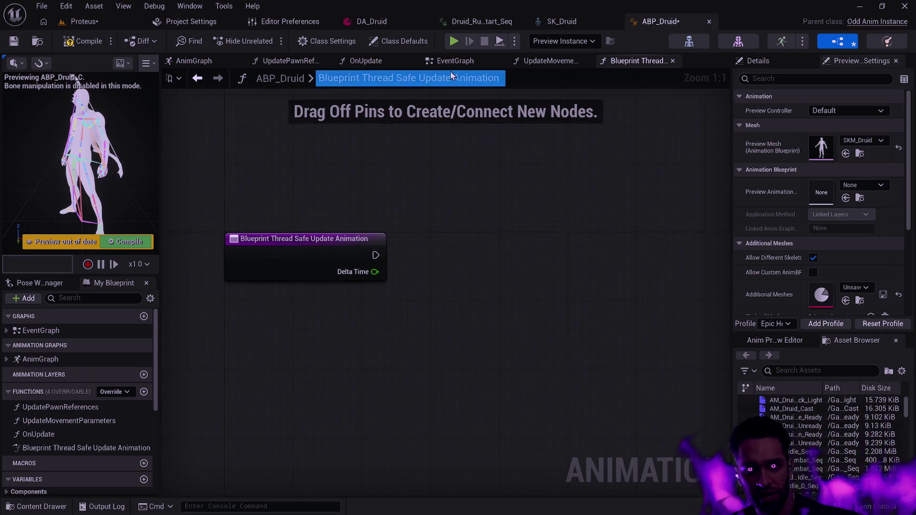
left_click(454, 61)
left_click_drag(379, 165, 327, 311)
left_click_drag(416, 294, 494, 225)
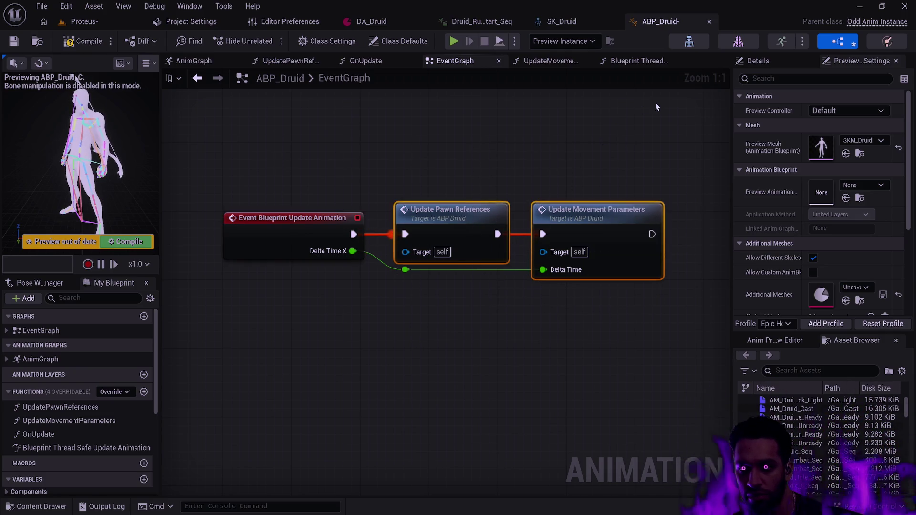
left_click(642, 61)
key("ctrl+v")
Wire the pasted calls to the event, route Delta Time through a reroute, and compile
left_click_drag(470, 255, 461, 264)
left_click_drag(375, 256, 432, 263)
left_click_drag(482, 243, 481, 235)
mouse_move(375, 272)
left_mouse_down()
mouse_move(544, 314)
mouse_move(567, 293)
left_mouse_up()
double_click(545, 283)
left_click(594, 246)
left_click(477, 238)
left_click_drag(544, 281, 432, 291)
left_click(82, 42)
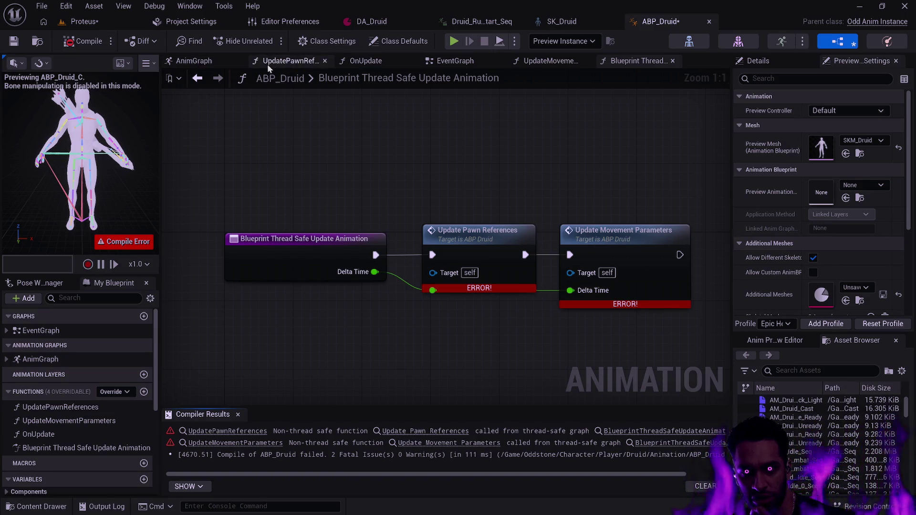
left_click(207, 62)
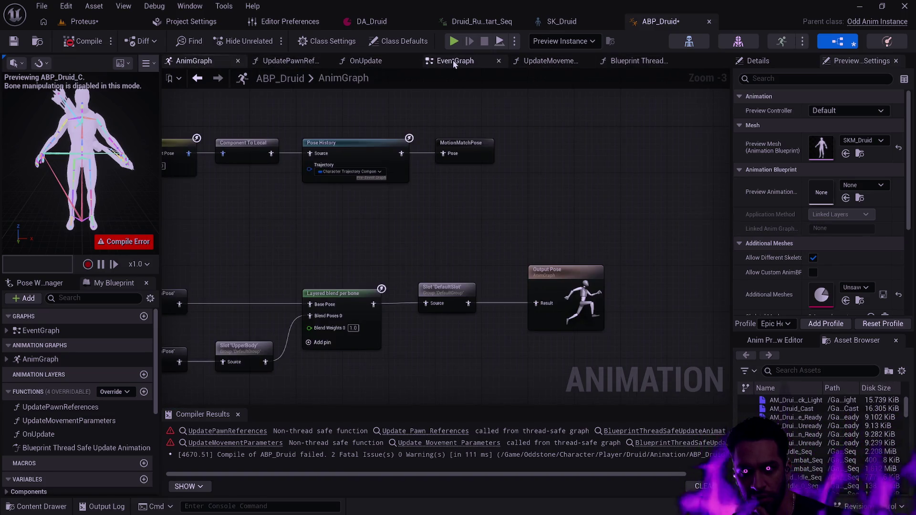
Read the two non-thread-safe errors in Compiler Results and follow the Update Pawn References link
left_click(453, 61)
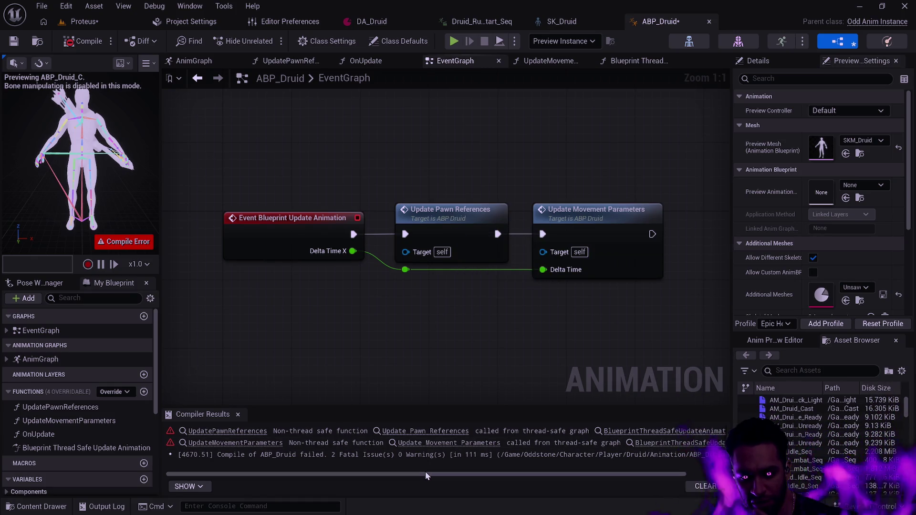
left_click_drag(428, 473, 478, 474)
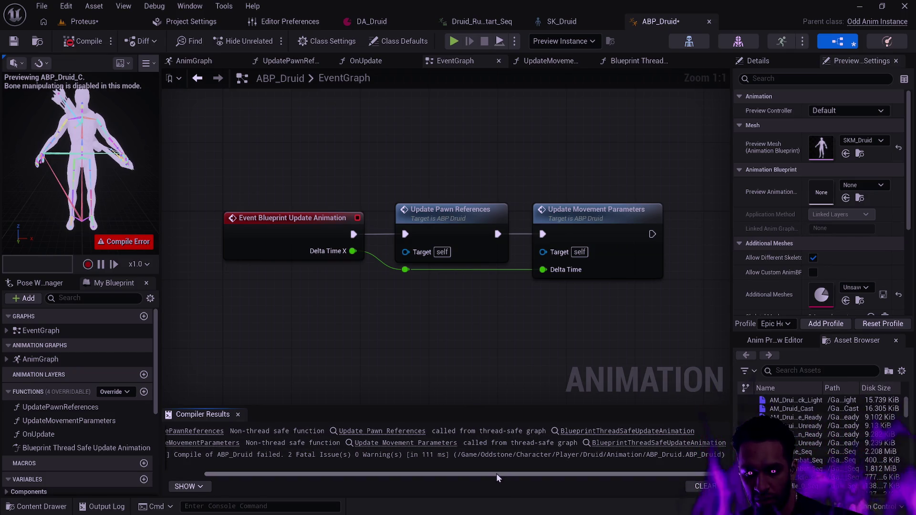
mouse_move(497, 474)
left_mouse_down()
mouse_move(442, 477)
mouse_move(496, 477)
left_mouse_up()
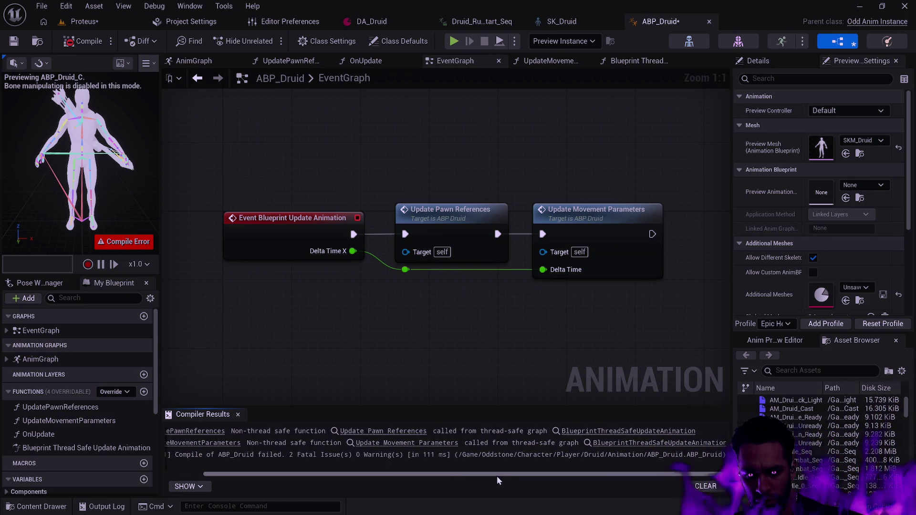
left_click(410, 431)
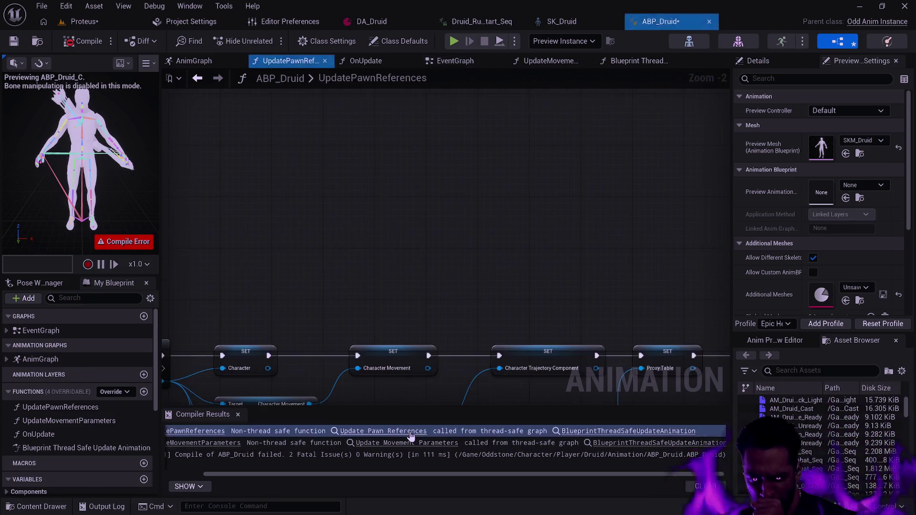
Trace UpdatePawnReferences from TryGetPawnOwner through Cast To BP_OddPlayerCharacter to SET Character
left_click_drag(460, 296, 611, 149)
scroll(582, 210, "down", 5)
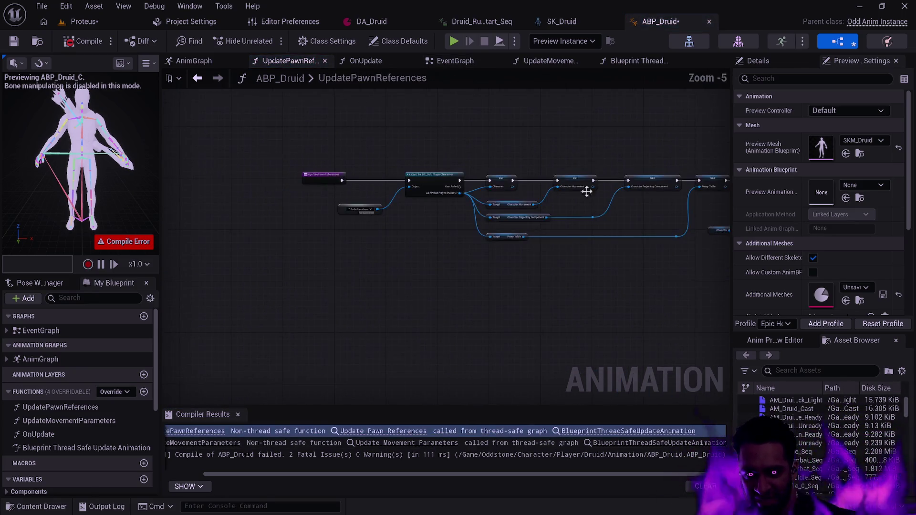
scroll(582, 216, "up", 4)
mouse_move(565, 259)
left_mouse_down()
mouse_move(660, 231)
mouse_move(247, 272)
mouse_move(468, 258)
mouse_move(436, 257)
mouse_move(642, 259)
left_mouse_up()
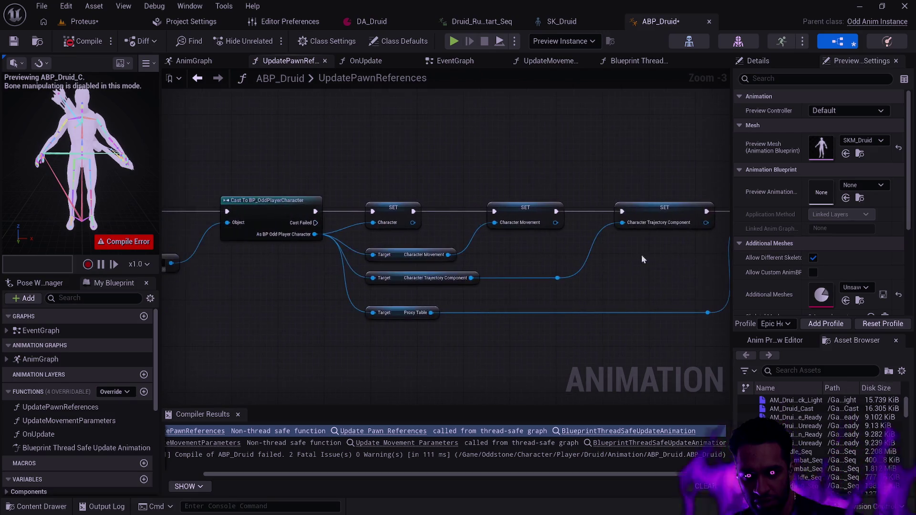
mouse_move(516, 272)
left_mouse_down()
mouse_move(648, 259)
mouse_move(313, 256)
mouse_move(306, 242)
mouse_move(650, 248)
mouse_move(387, 271)
mouse_move(328, 266)
left_mouse_up()
left_click(544, 295)
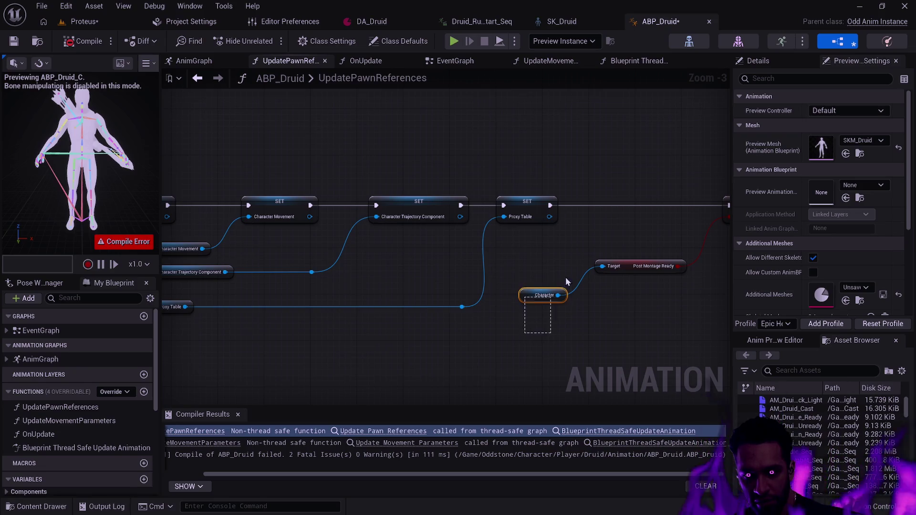
mouse_move(567, 275)
left_mouse_down()
mouse_move(351, 265)
mouse_move(544, 263)
left_mouse_up()
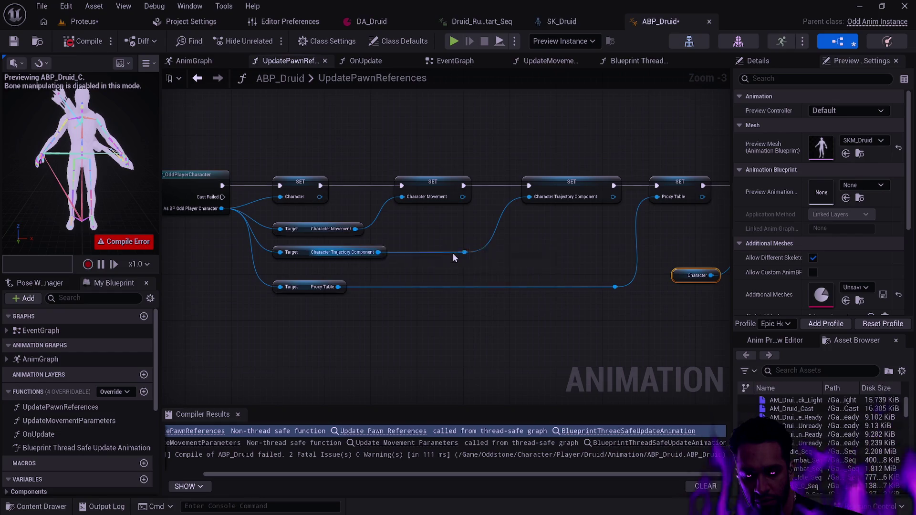
left_click(456, 60)
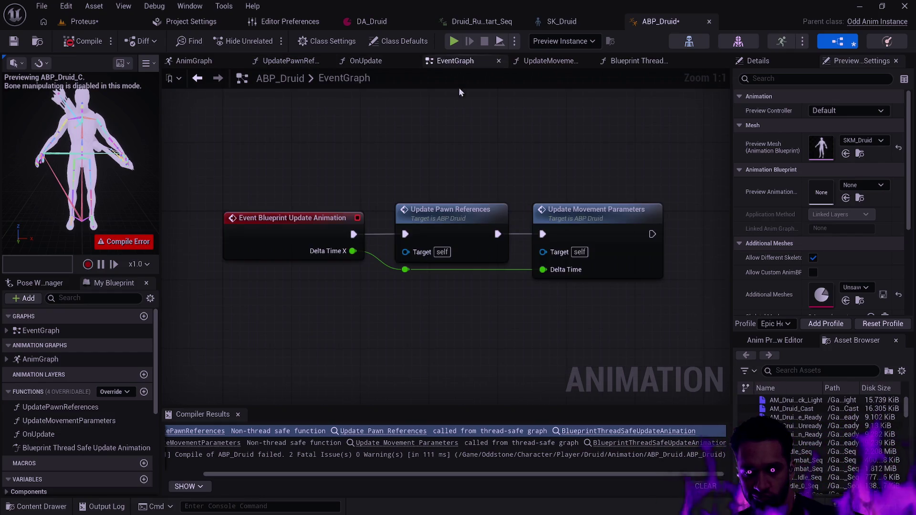
In UpdateMovementParameters, add a Property Access node found by searching 'property'
double_click(587, 200)
scroll(555, 191, "down", 3)
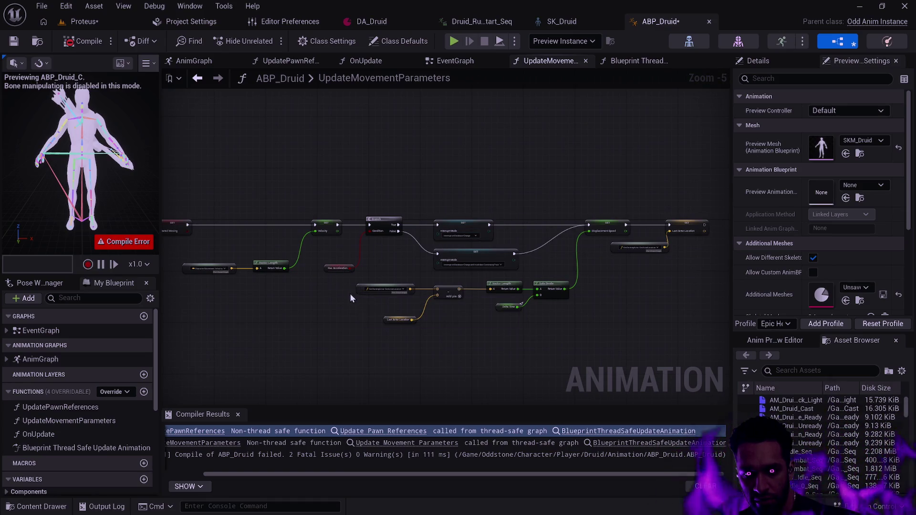
scroll(331, 284, "up", 4)
mouse_move(558, 335)
left_mouse_down()
mouse_move(532, 292)
mouse_move(555, 238)
mouse_move(453, 257)
left_mouse_up()
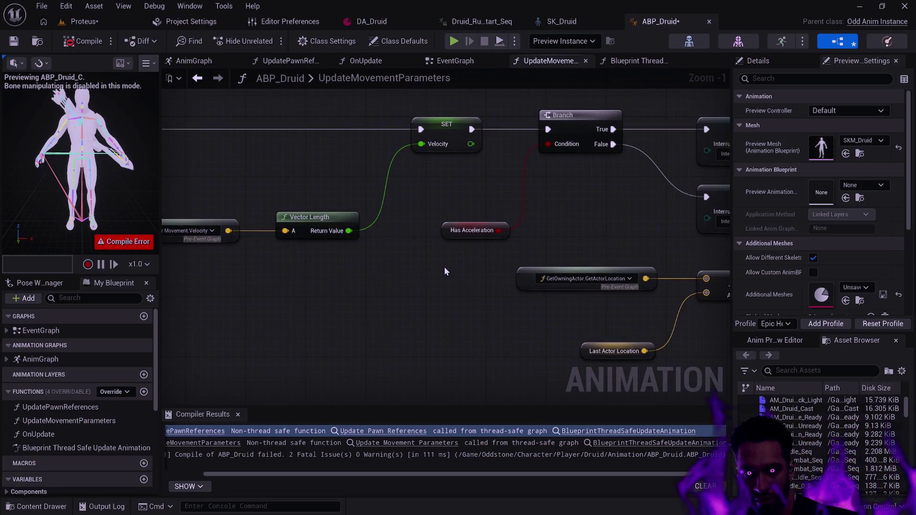
right_click(422, 282)
type("property s")
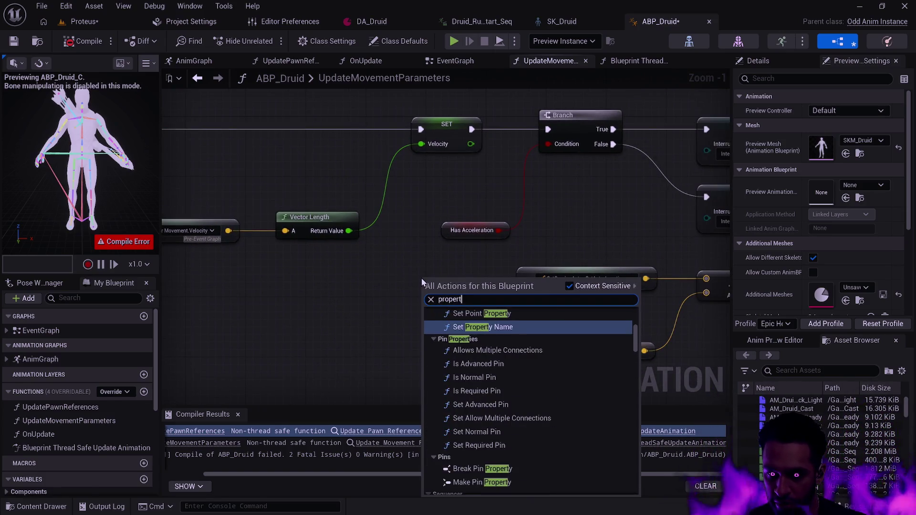
key("BackSpace")
key("BackSpace")
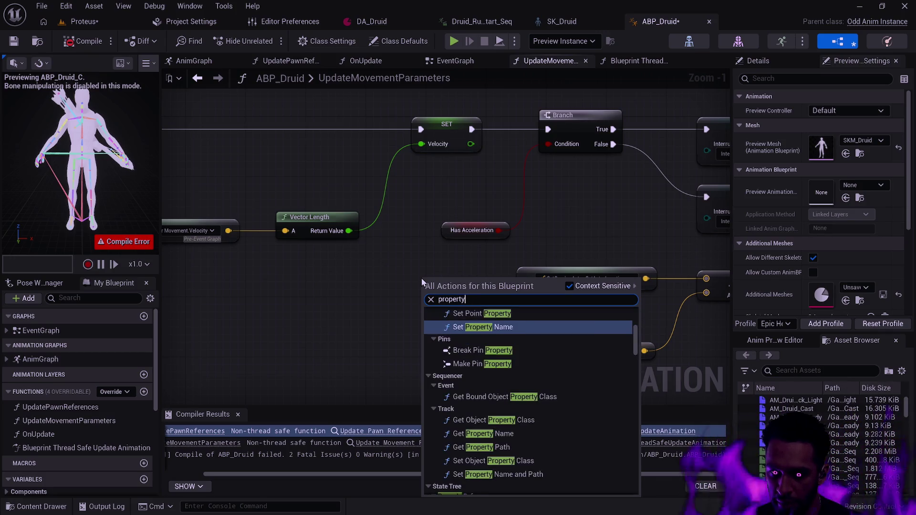
scroll(583, 356, "up", 5)
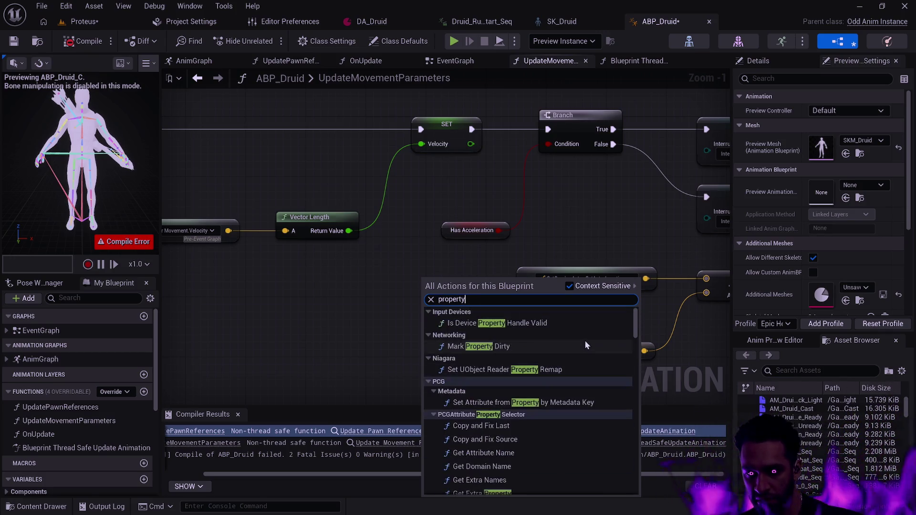
mouse_move(633, 323)
left_mouse_down()
mouse_move(651, 476)
mouse_move(641, 492)
left_mouse_up()
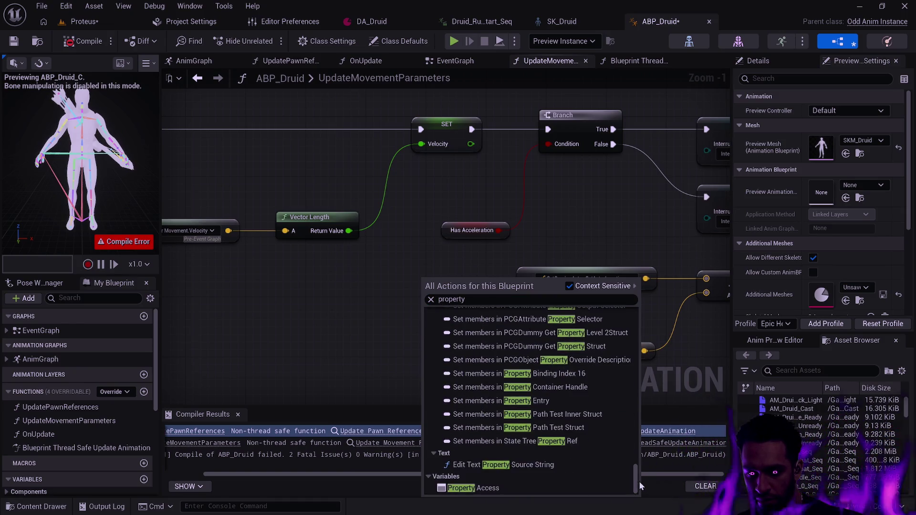
left_click(505, 489)
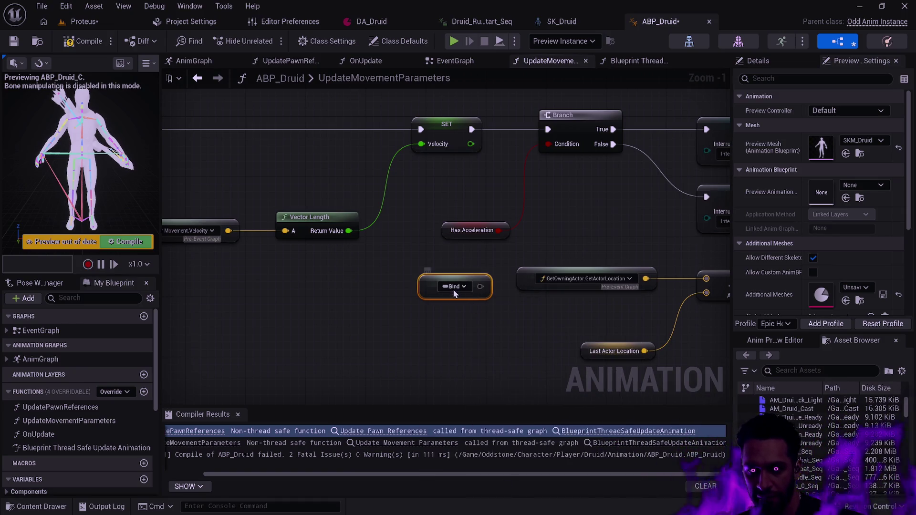
Bind the Property Access node to Has Acceleration and place it above the existing getter
left_click(453, 288)
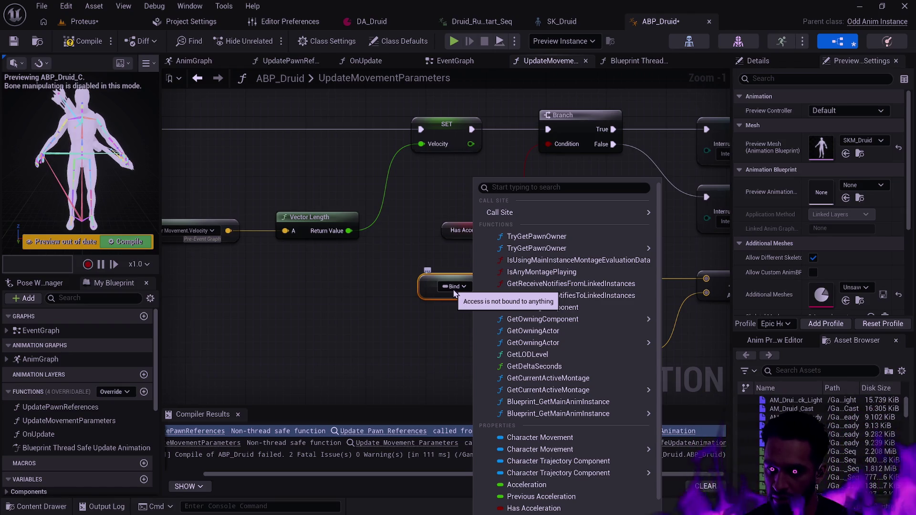
scroll(568, 343, "down", 2)
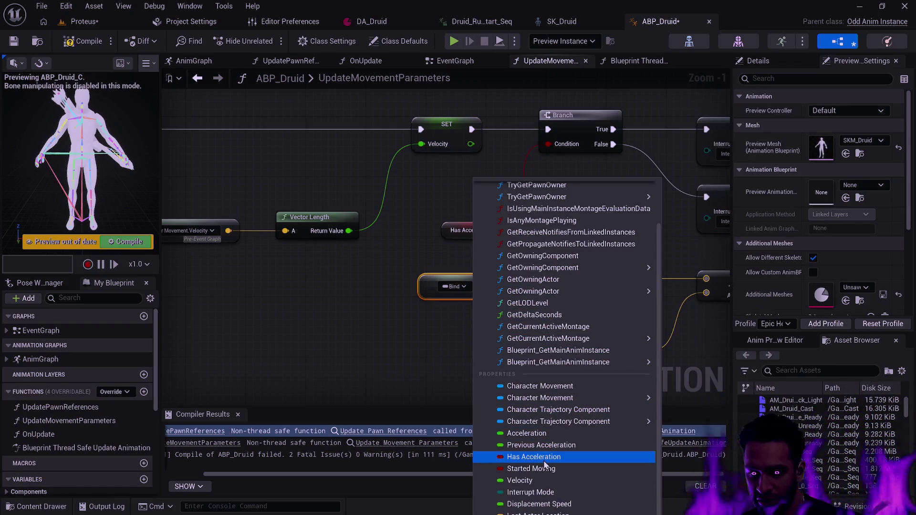
left_click(533, 457)
left_click_drag(433, 287, 434, 198)
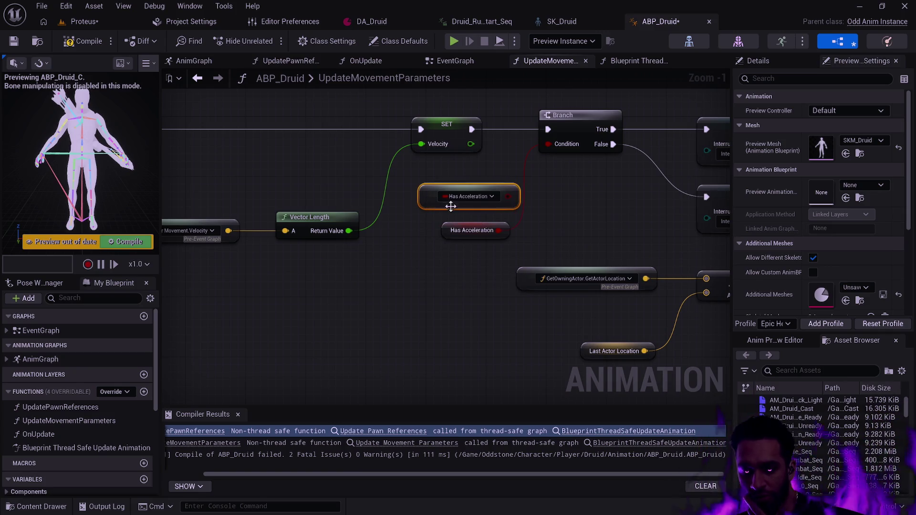
left_click(525, 213)
mouse_move(507, 197)
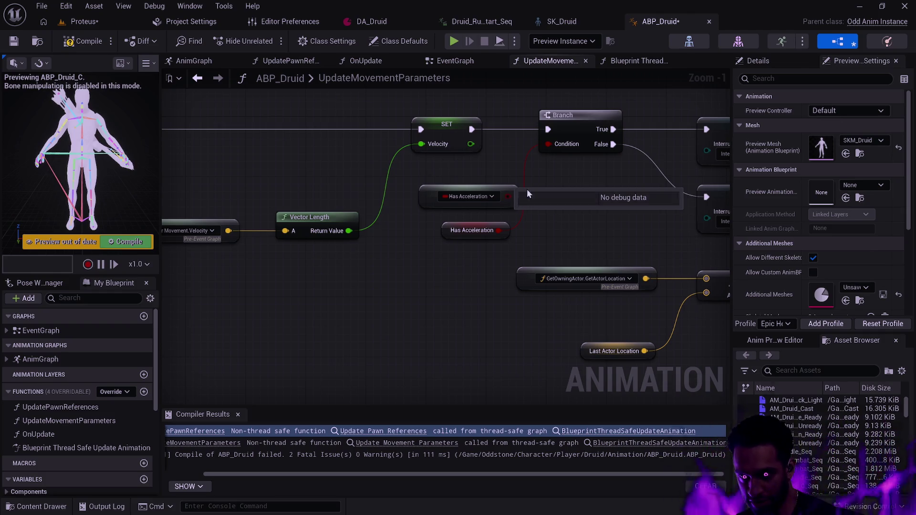
mouse_move(505, 232)
left_click_drag(518, 226, 162, 237)
scroll(288, 236, "down", 1)
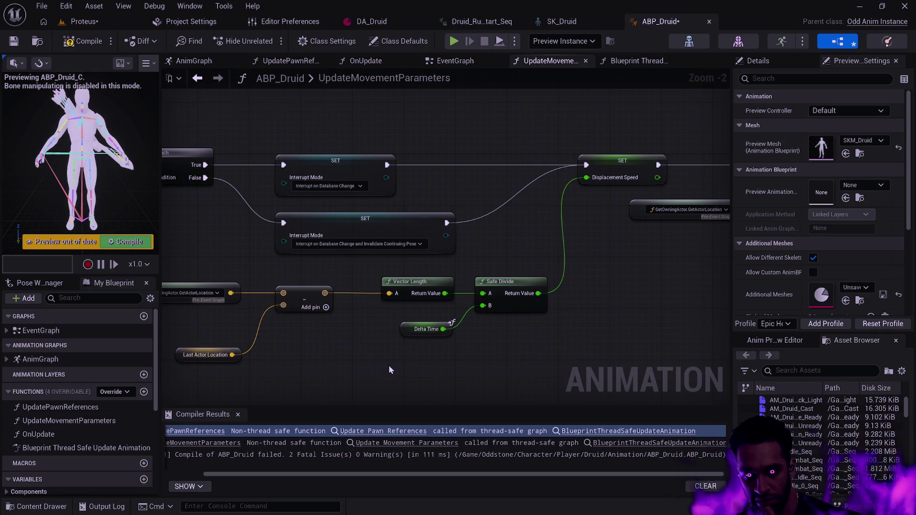
Look over the Branch, Has Acceleration and Last Actor Location nodes
left_click_drag(363, 359, 506, 342)
left_click(517, 300)
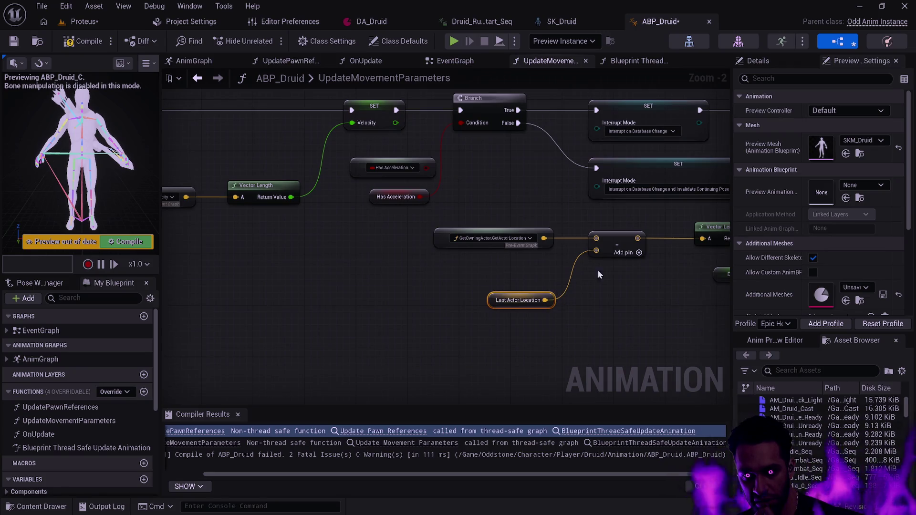
left_click(526, 182)
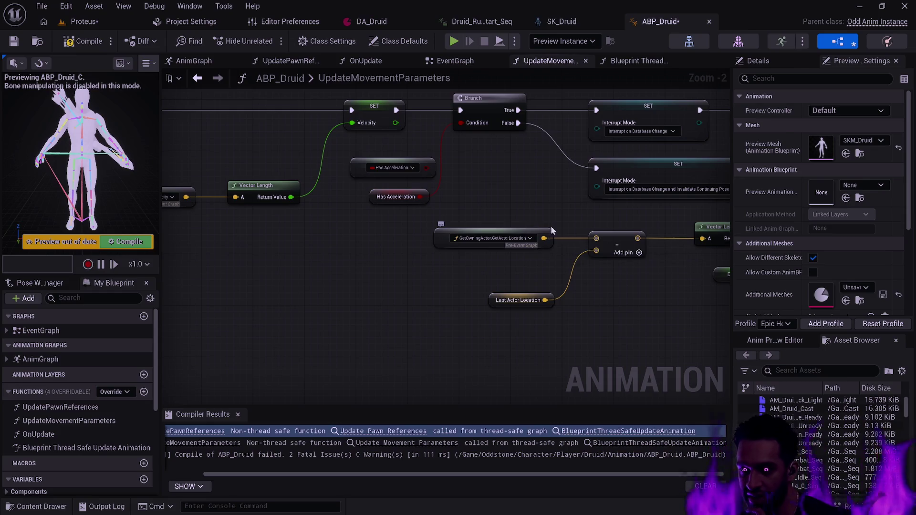
Check Use Multi Threaded Animation Update under Class Settings' Optimization, then return to EventGraph
left_click(324, 42)
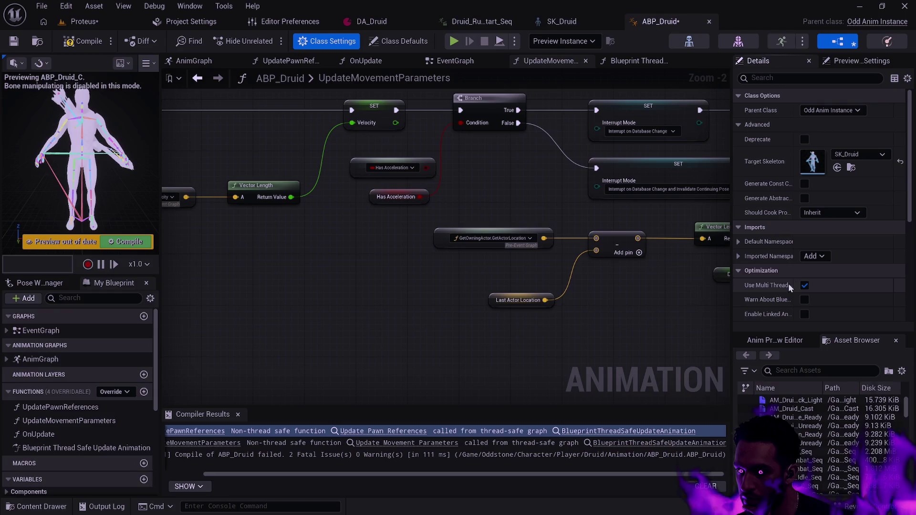
mouse_move(779, 286)
scroll(849, 282, "down", 5)
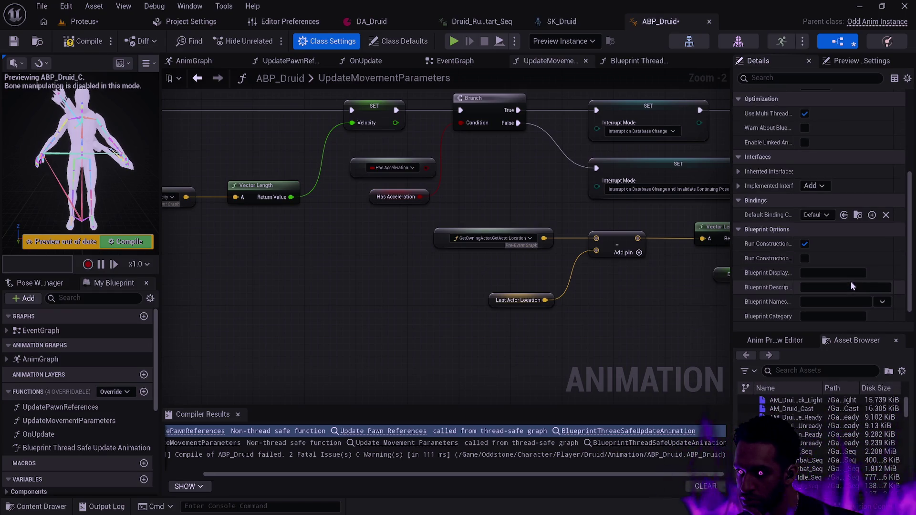
scroll(851, 286, "down", 1)
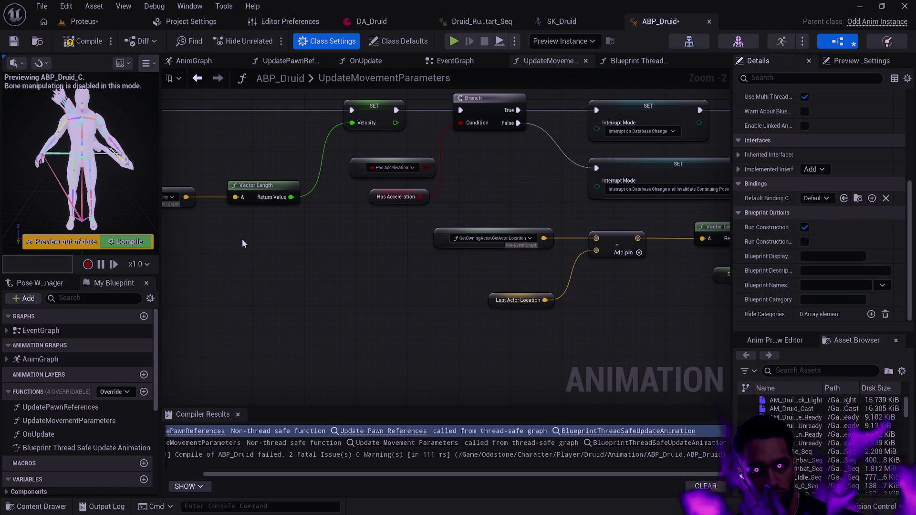
left_click(453, 60)
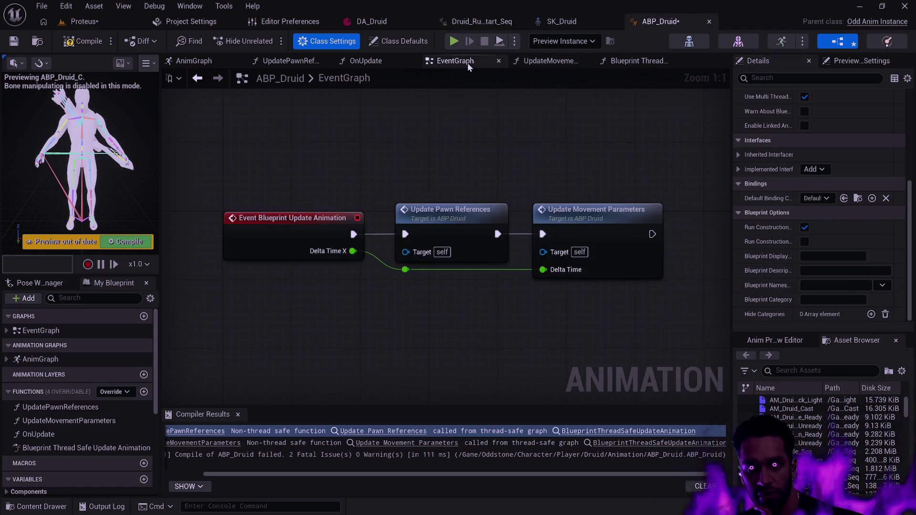
Check the Update Pawn References call and its function entry, then open the UpdatePawnReferences graph
right_click(457, 217)
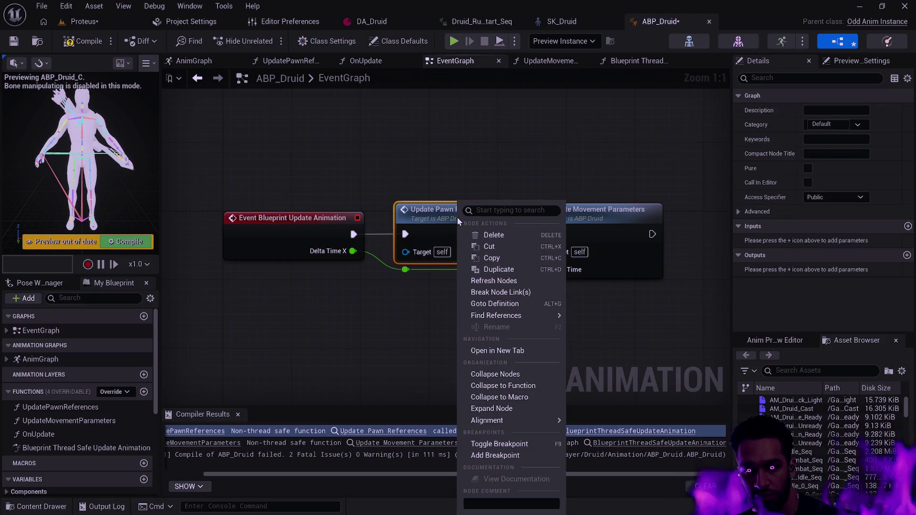
left_click(85, 406)
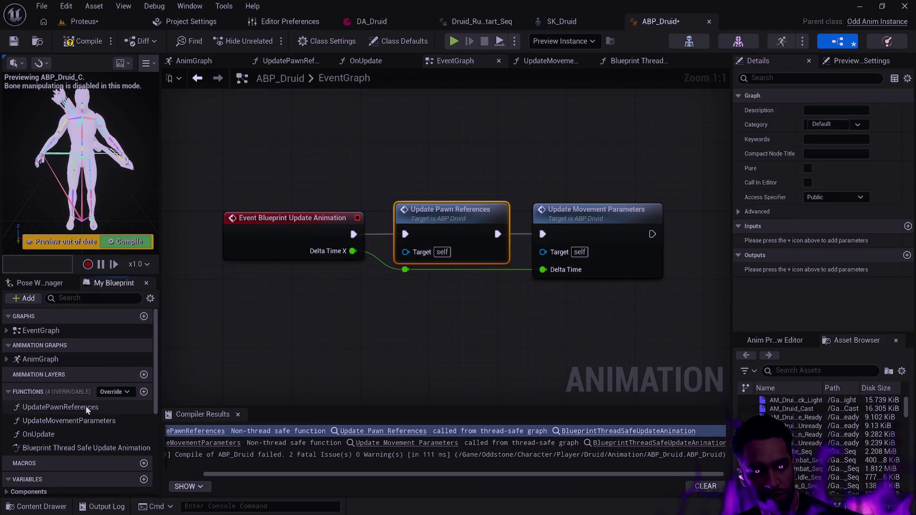
right_click(87, 408)
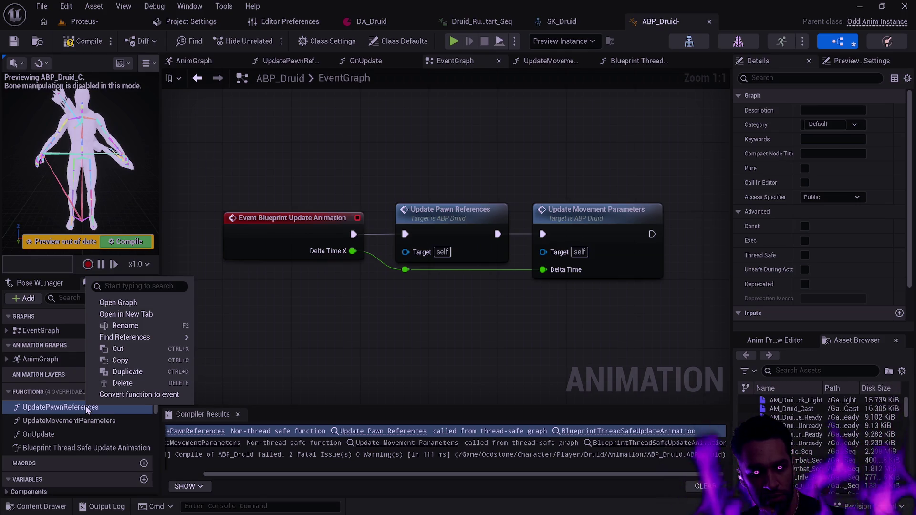
left_click(99, 408)
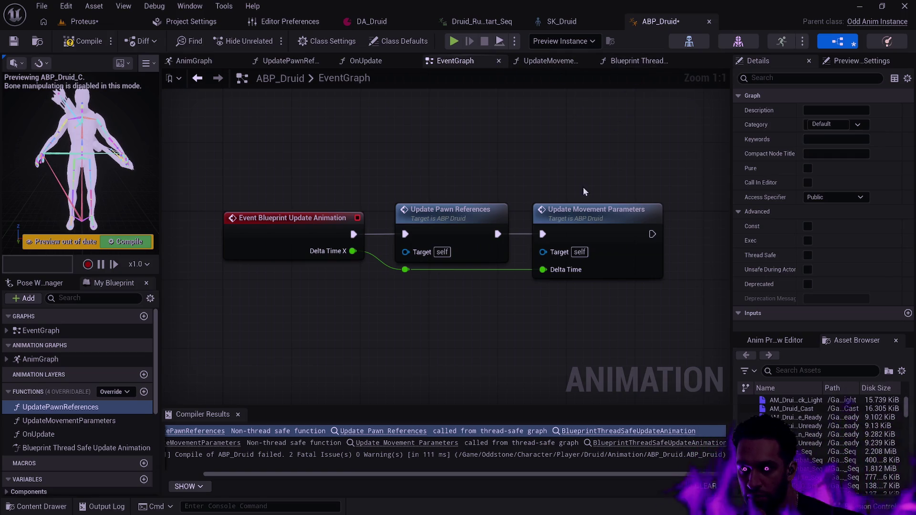
double_click(472, 211)
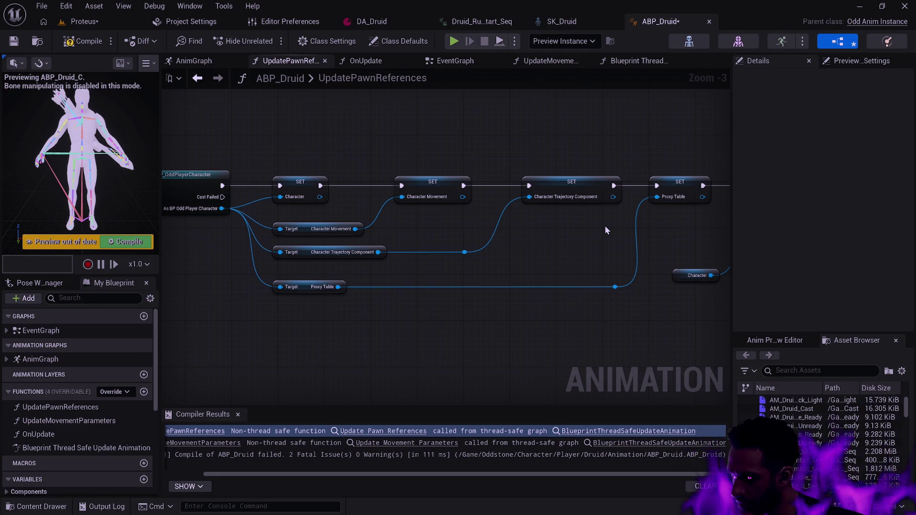
Bring the UpdateMovementParameters function graph into view
mouse_move(487, 147)
left_mouse_down()
mouse_move(354, 129)
mouse_move(715, 152)
left_mouse_up()
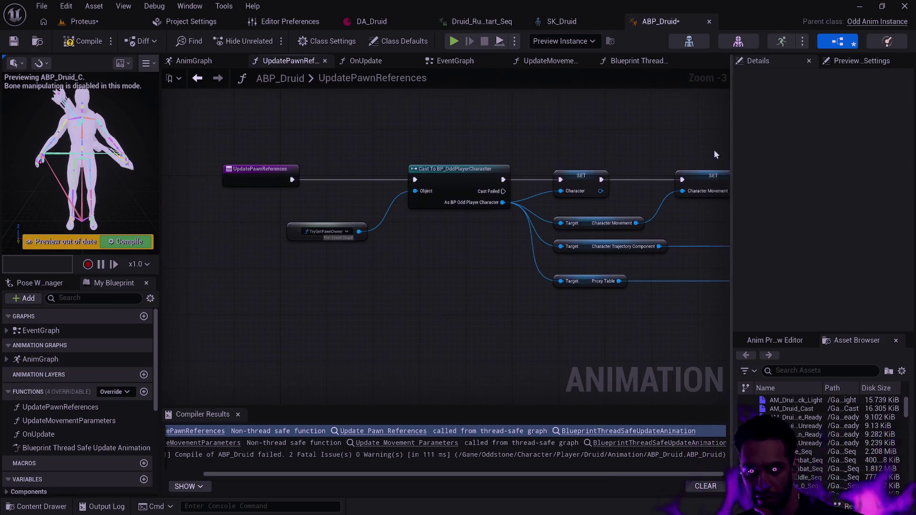
left_click(561, 59)
left_click_drag(489, 174, 583, 253)
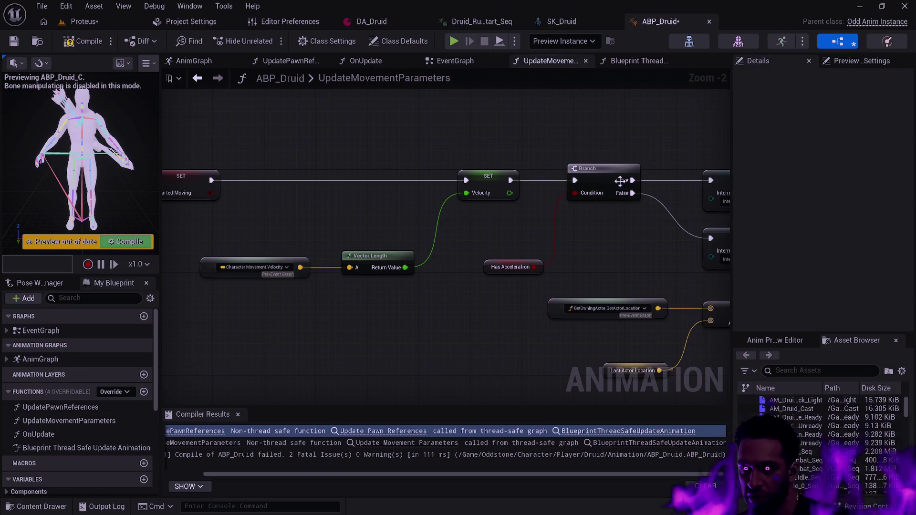
Show Class Settings and recompile ABP_Druid, which still reports two thread-safety errors
left_click(333, 42)
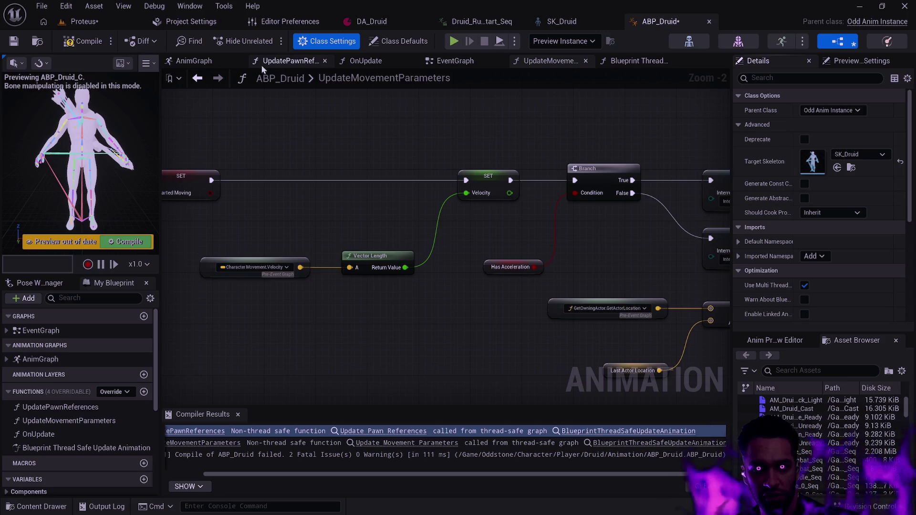
left_click(78, 42)
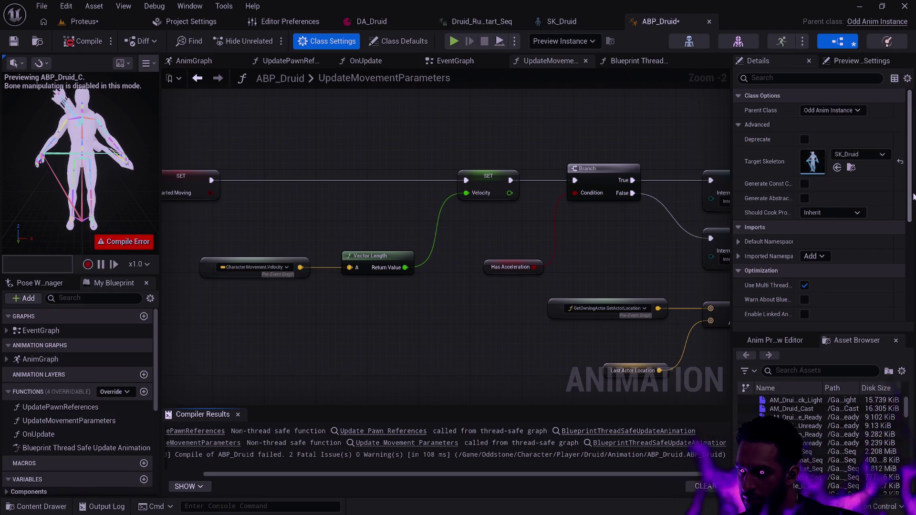
scroll(737, 238, "down", 5)
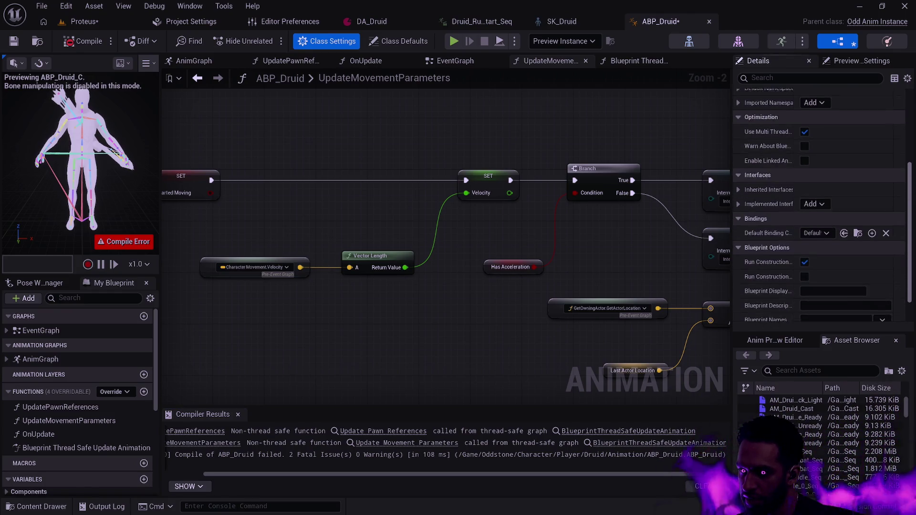
scroll(914, 262, "down", 2)
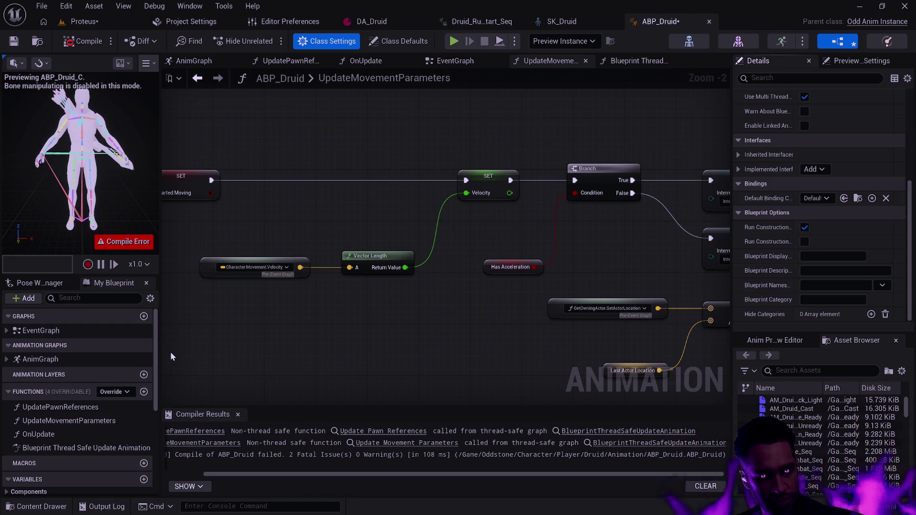
left_click_drag(157, 349, 156, 368)
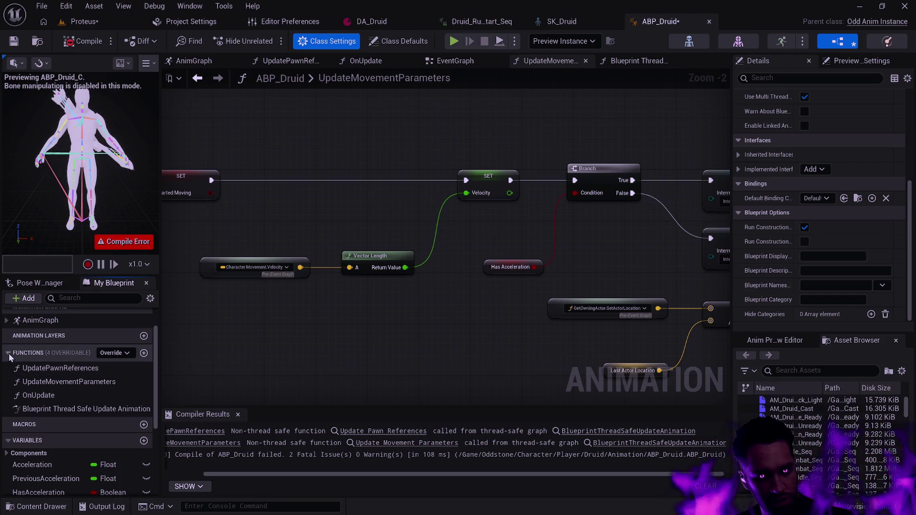
left_click(83, 410)
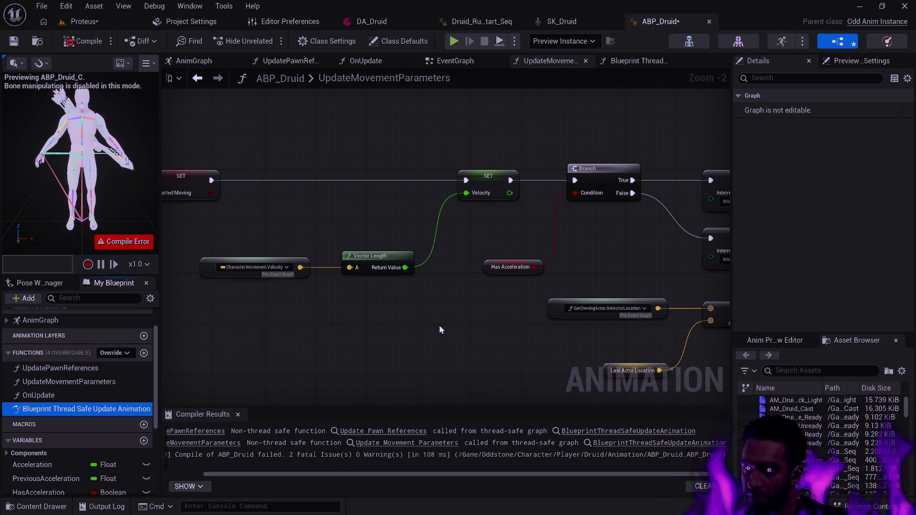
Go through Blueprint Thread Safe Update Animation into UpdatePawnReferences and bring up its function options
double_click(84, 409)
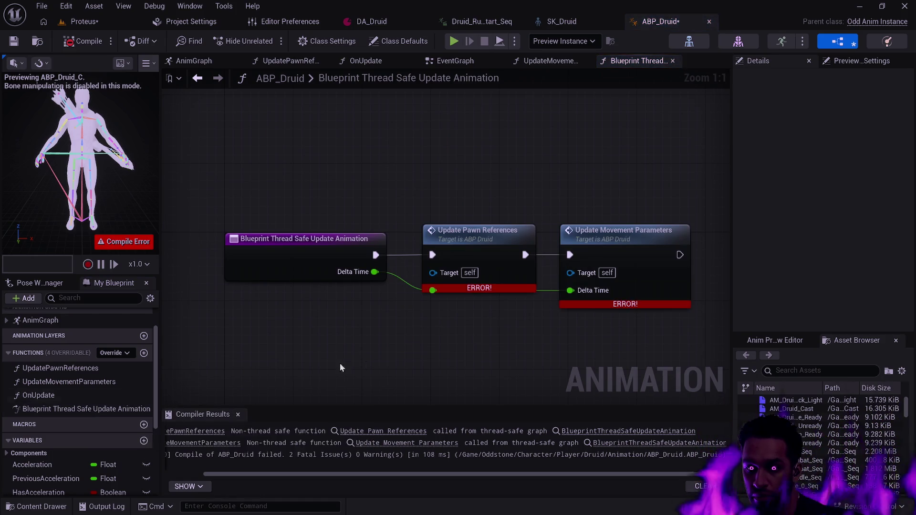
double_click(488, 239)
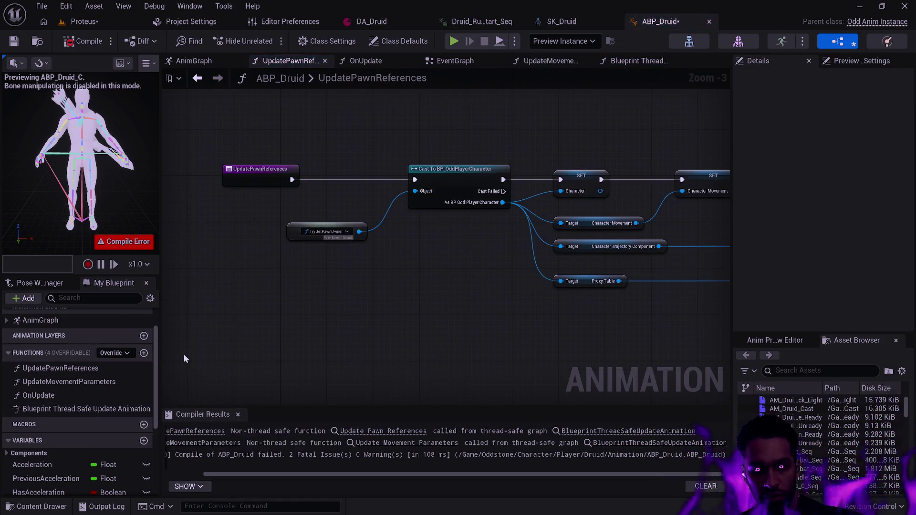
scroll(118, 358, "down", 5)
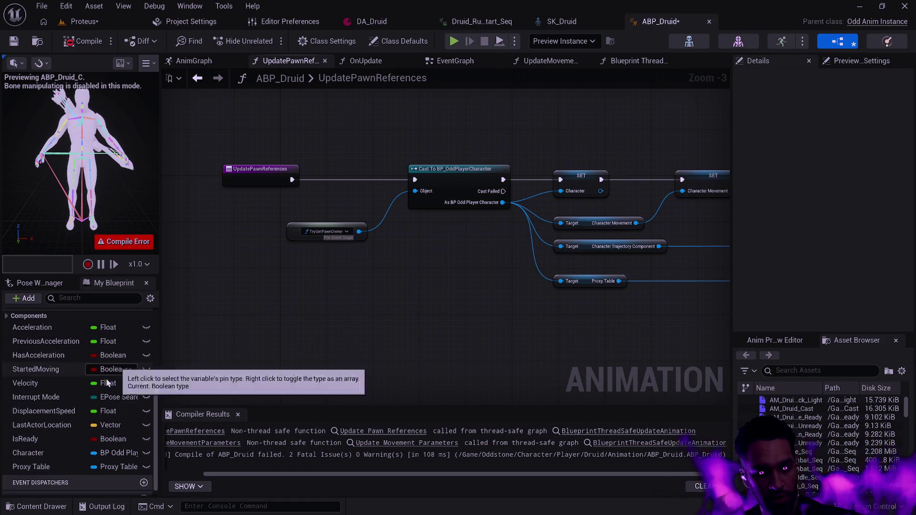
scroll(100, 389, "up", 8)
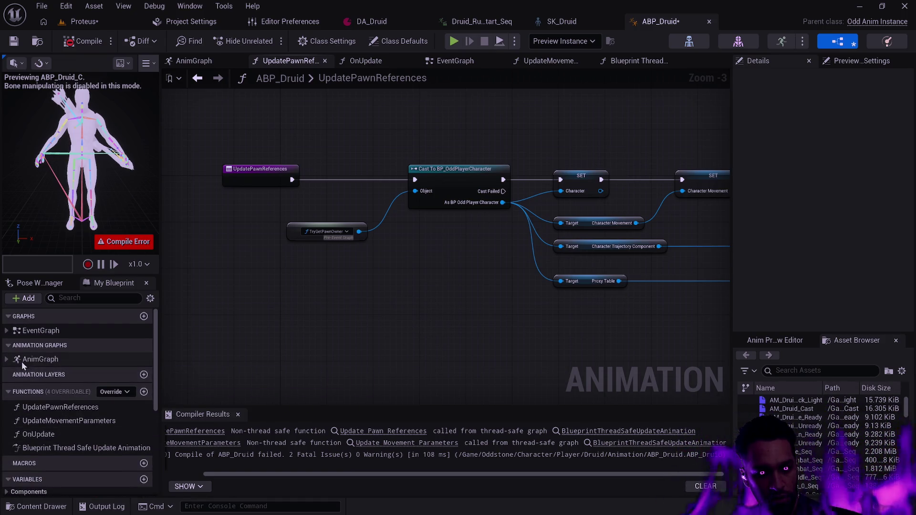
left_click(6, 330)
left_click(7, 331)
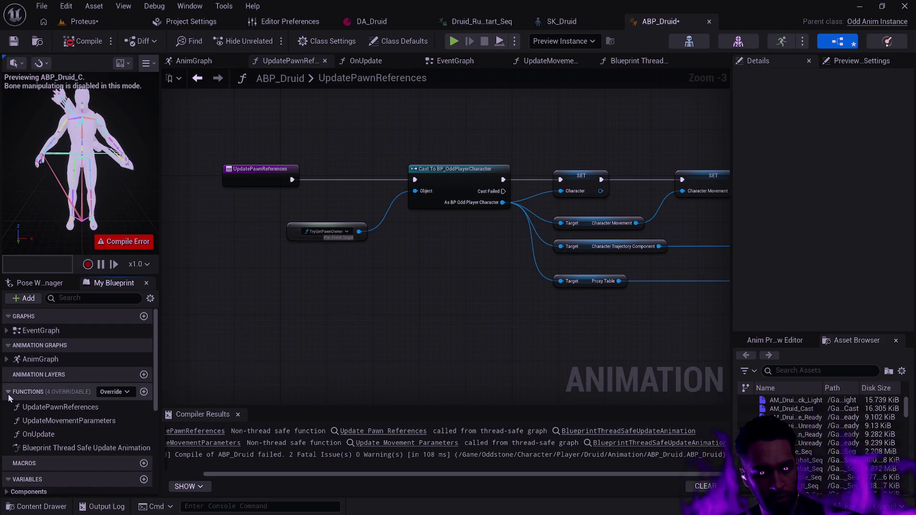
right_click(62, 408)
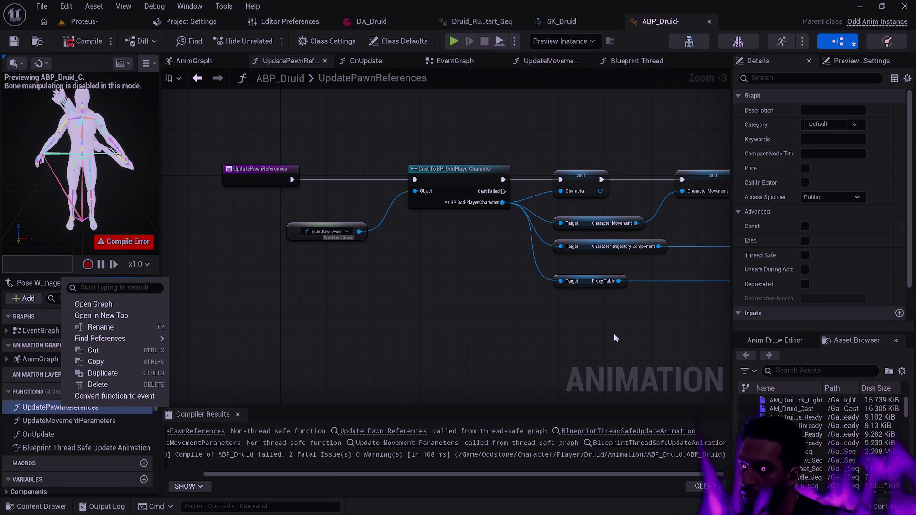
Tick Thread Safe on UpdatePawnReferences and recompile, which flags the Cast to BP_OddPlayerCharacter node
left_click(909, 187)
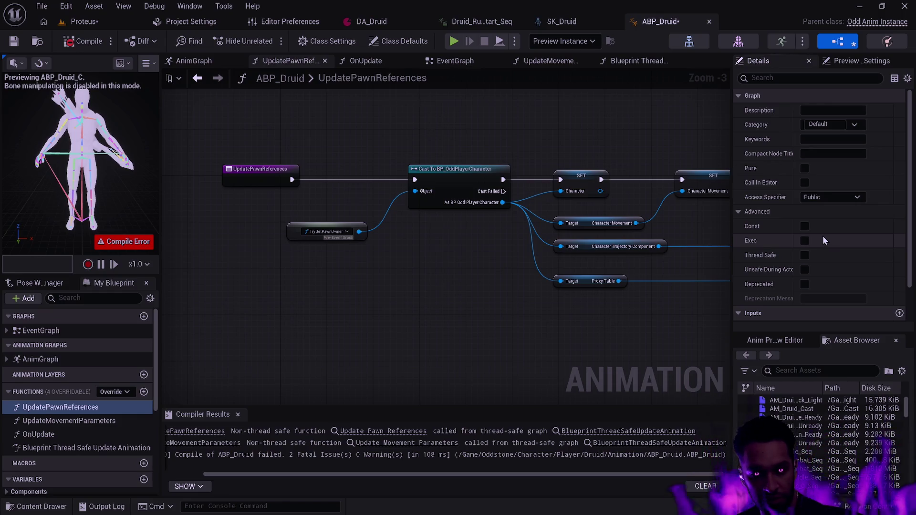
left_click(804, 255)
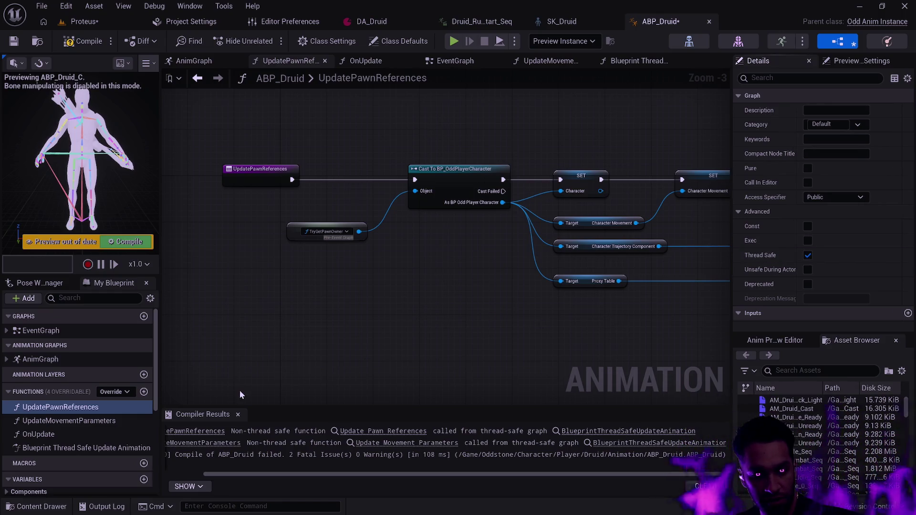
left_click(93, 422)
left_click(802, 254)
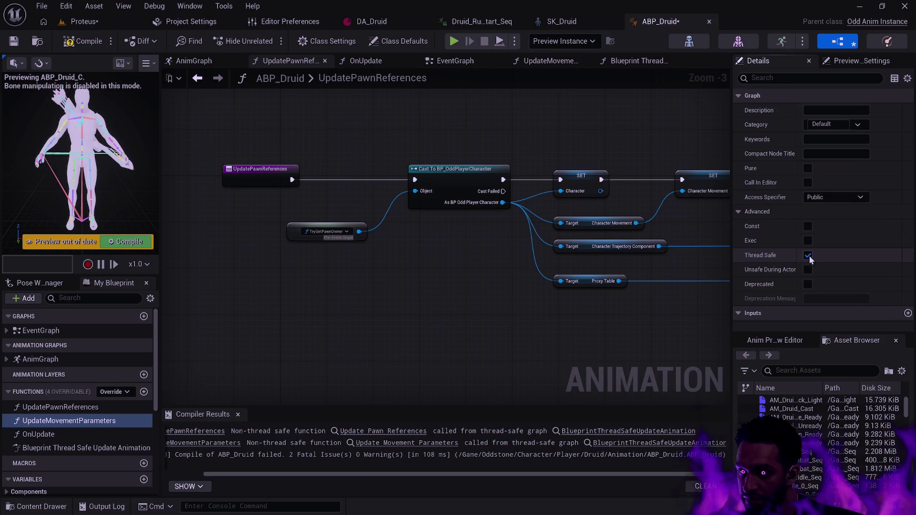
left_click(127, 241)
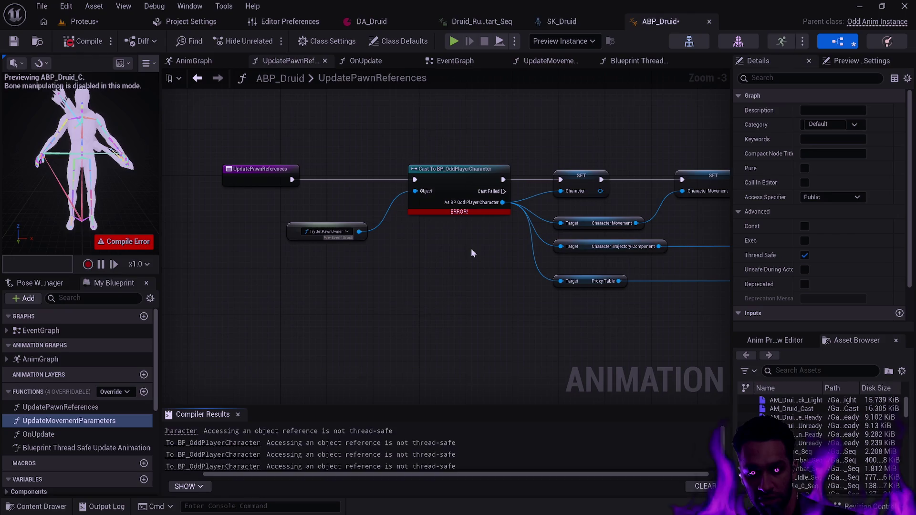
left_click_drag(386, 406, 390, 389)
Enlarge the Compiler Results panel to read all four not-thread-safe errors
left_click_drag(313, 474, 258, 480)
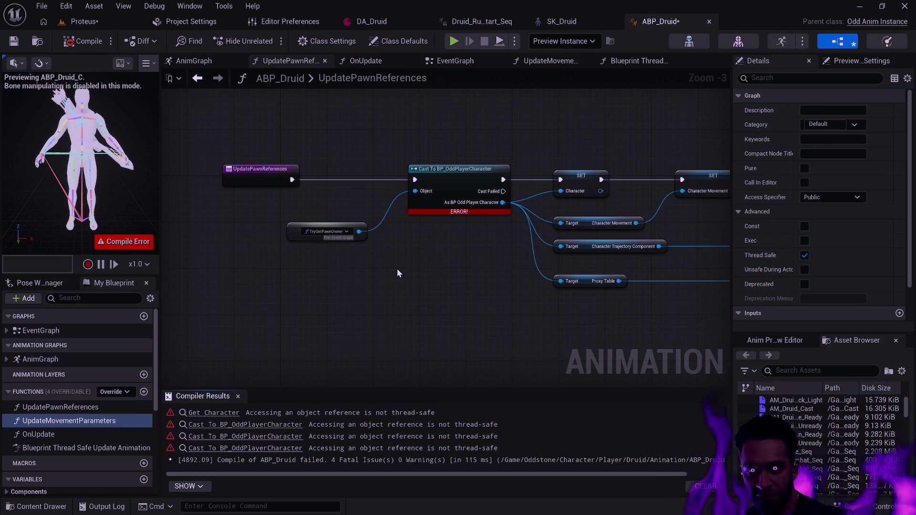
Turn off Thread Safe on UpdatePawnReferences, then recompile and save ABP_Druid
left_click(270, 171)
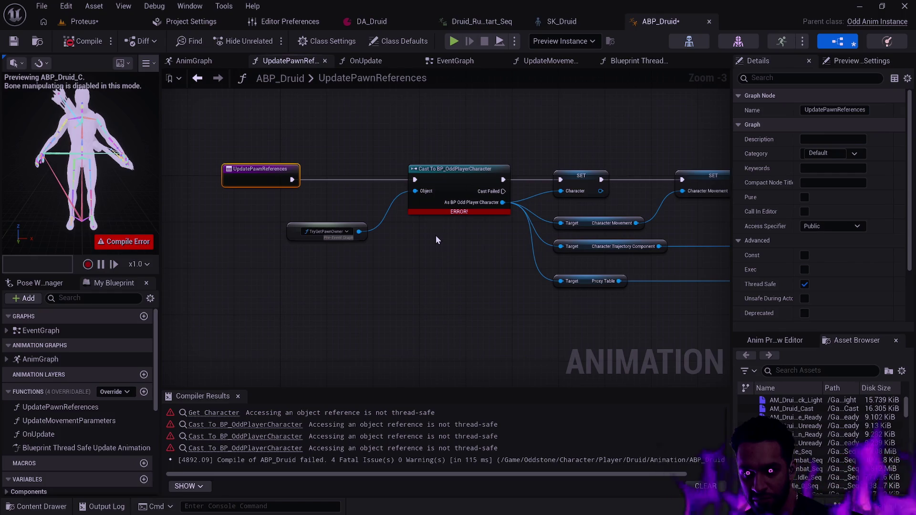
left_click(451, 235)
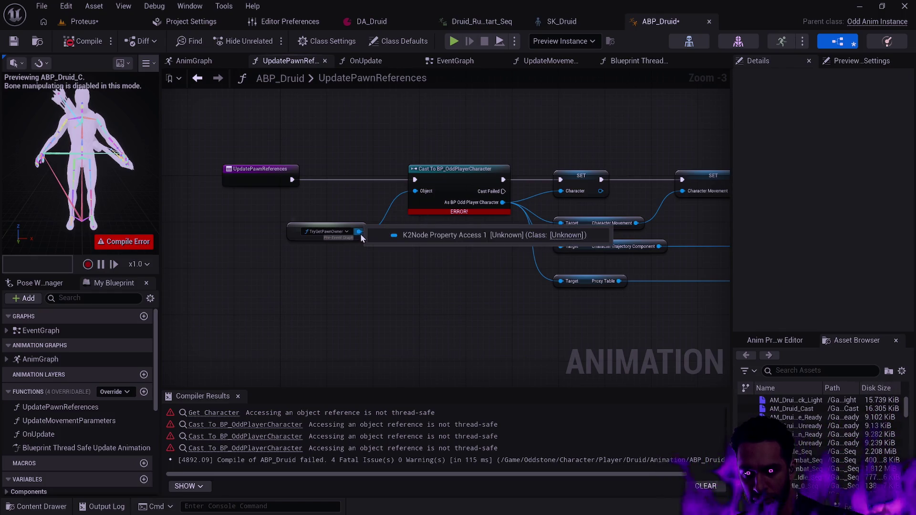
left_click(260, 173)
left_click(805, 284)
left_click(804, 284)
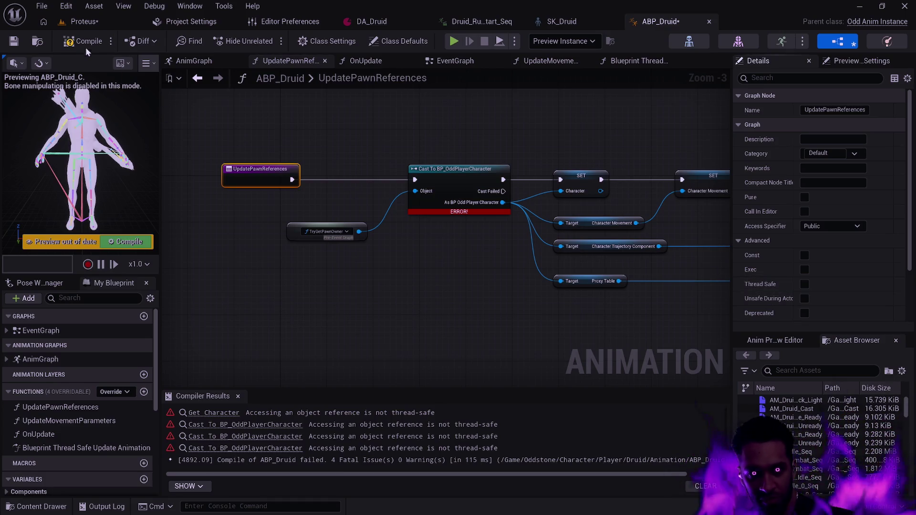
left_click(86, 43)
left_click(14, 47)
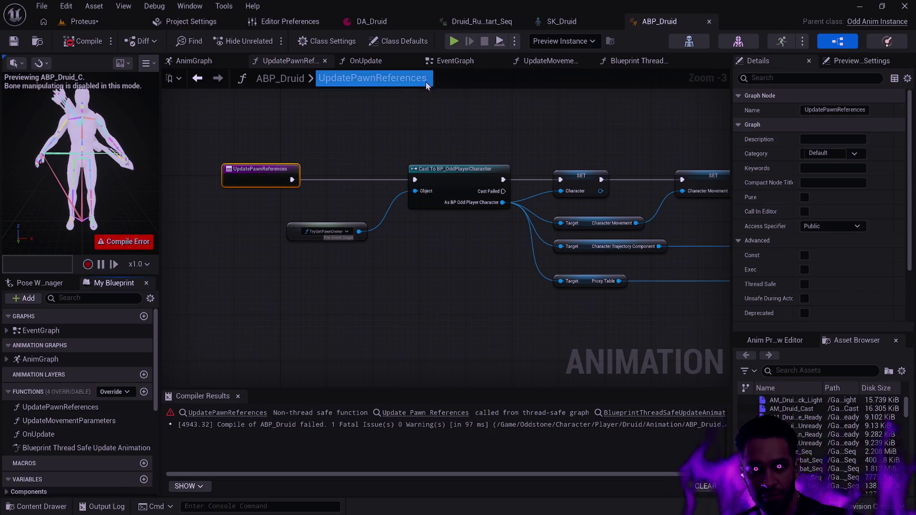
left_click(86, 41)
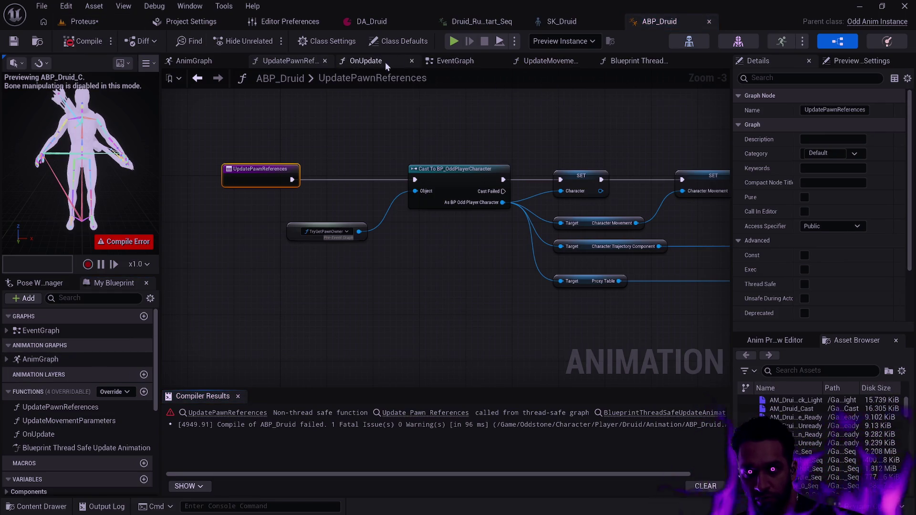
Mark UpdateMovementParameters as Thread Safe, then recompile and save the animation blueprint
left_click(636, 61)
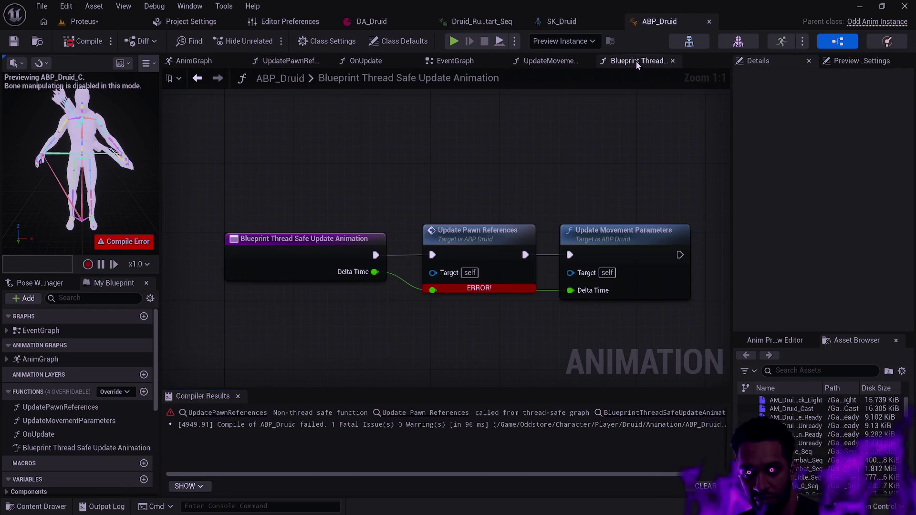
left_click(550, 61)
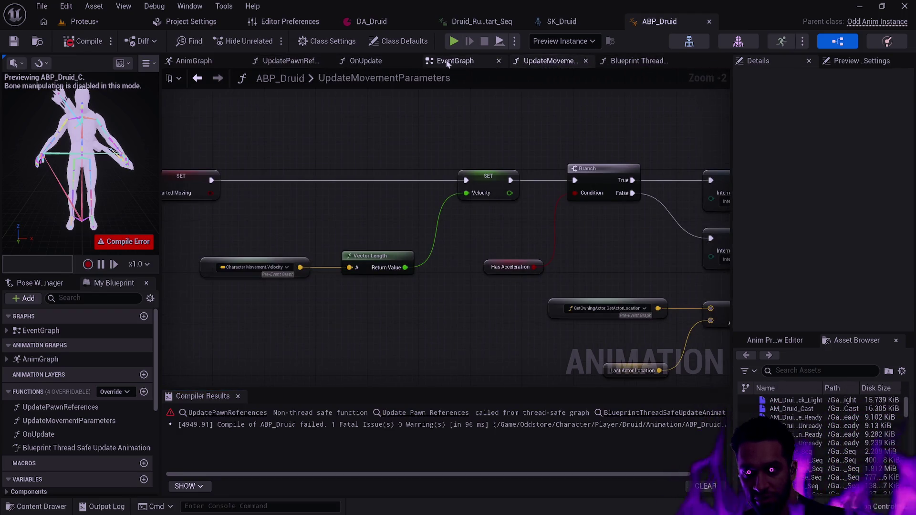
left_click(643, 62)
left_click(494, 228)
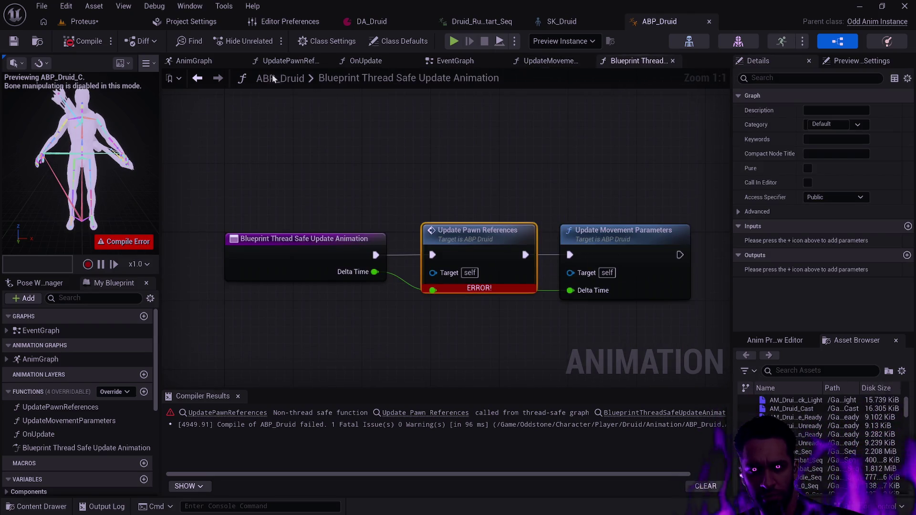
left_click(548, 62)
scroll(310, 205, "up", 4)
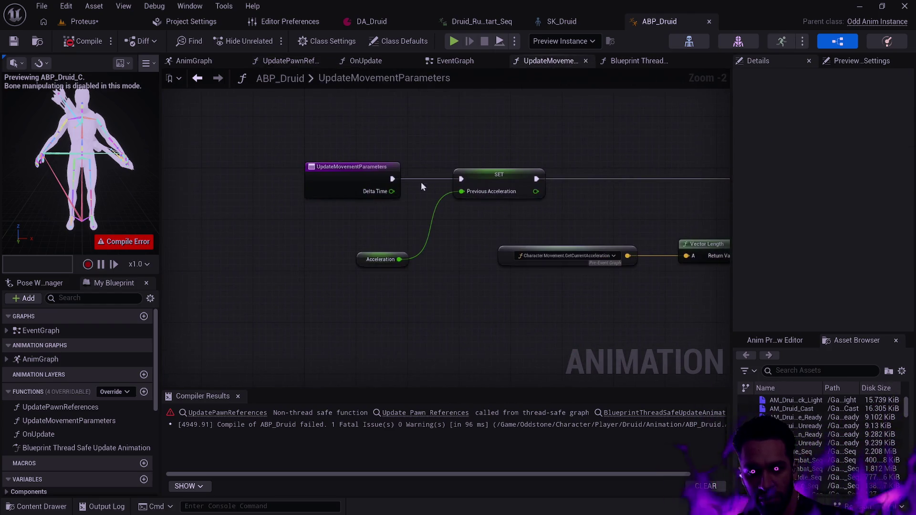
left_click(362, 171)
left_click(805, 284)
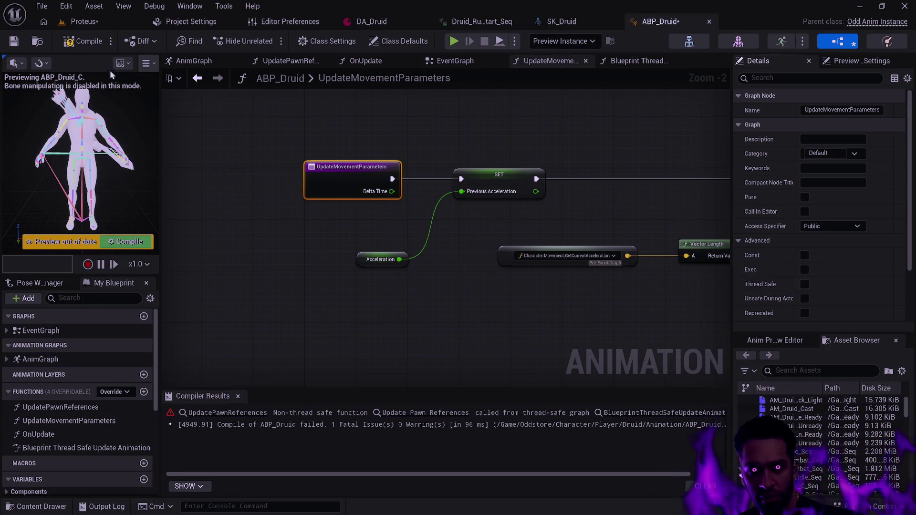
left_click(83, 42)
left_click(14, 42)
Fix the Blueprint Thread Safe Update Animation graph and recompile so ABP_Druid builds without errors
left_click(634, 61)
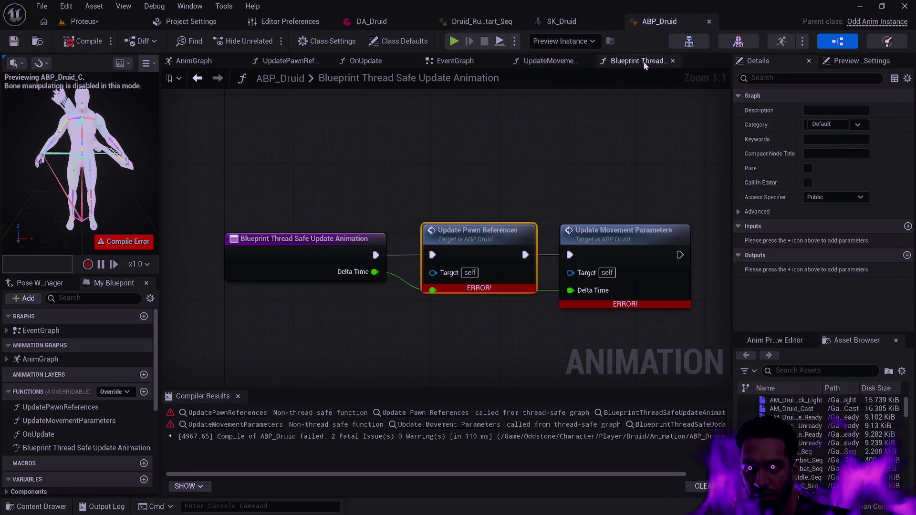
left_click(404, 256, "alt")
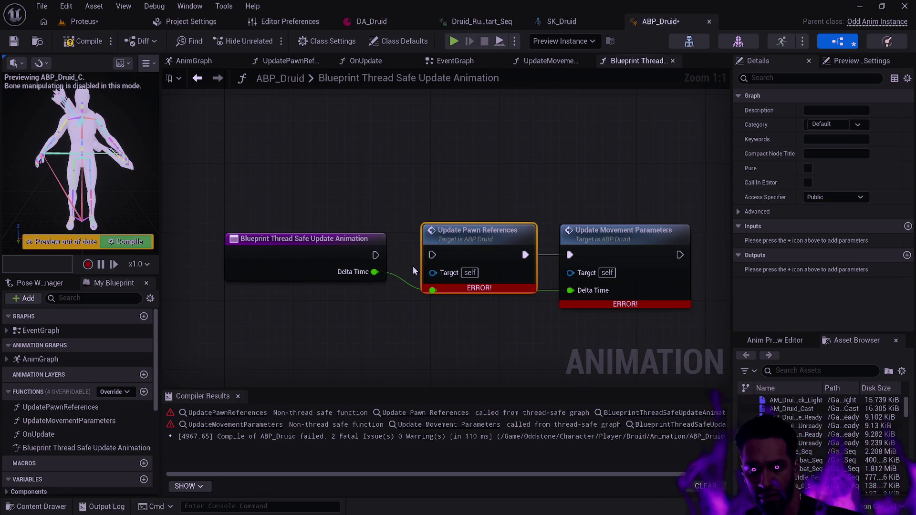
left_click(77, 42)
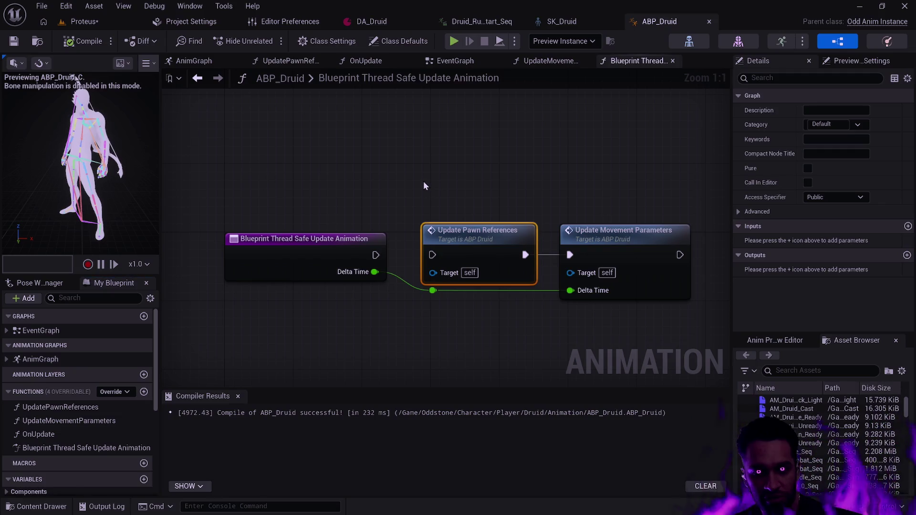
Review the thread-safe graph's nodes by box-selecting them, then bring up the DA_Druid data asset
left_click(422, 182)
scroll(327, 182, "down", 2)
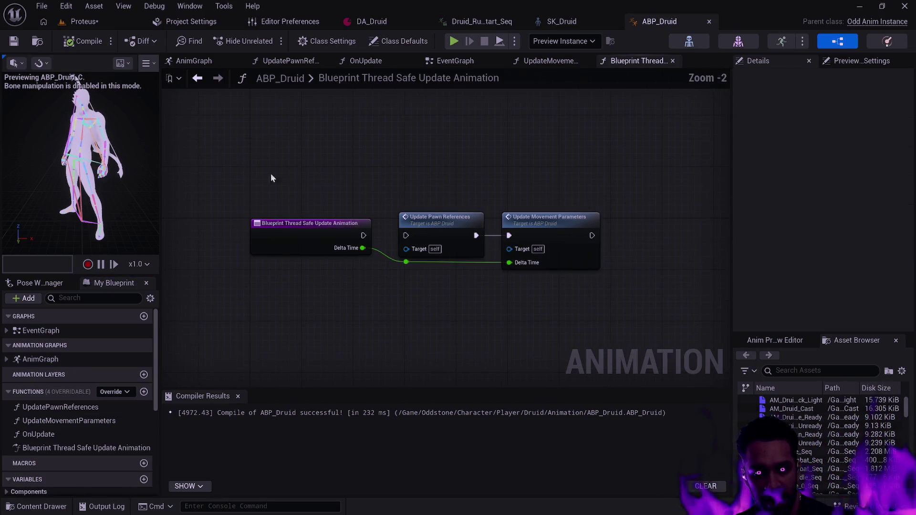
left_click_drag(270, 173, 502, 285)
left_click(567, 301)
left_click_drag(568, 303, 254, 178)
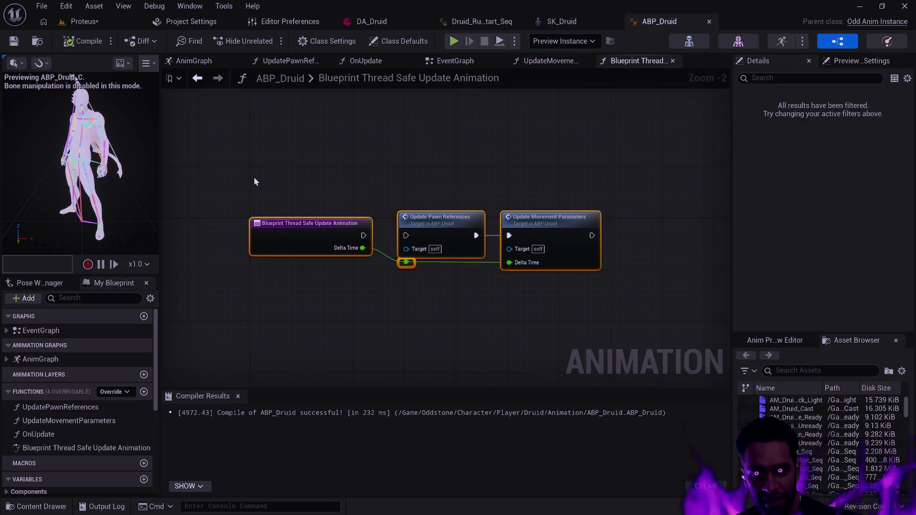
left_click(366, 173)
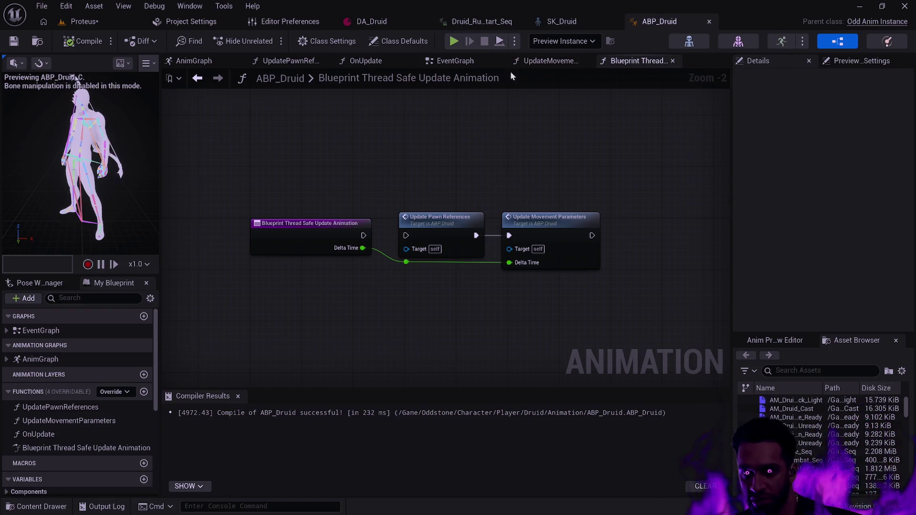
left_click(382, 27)
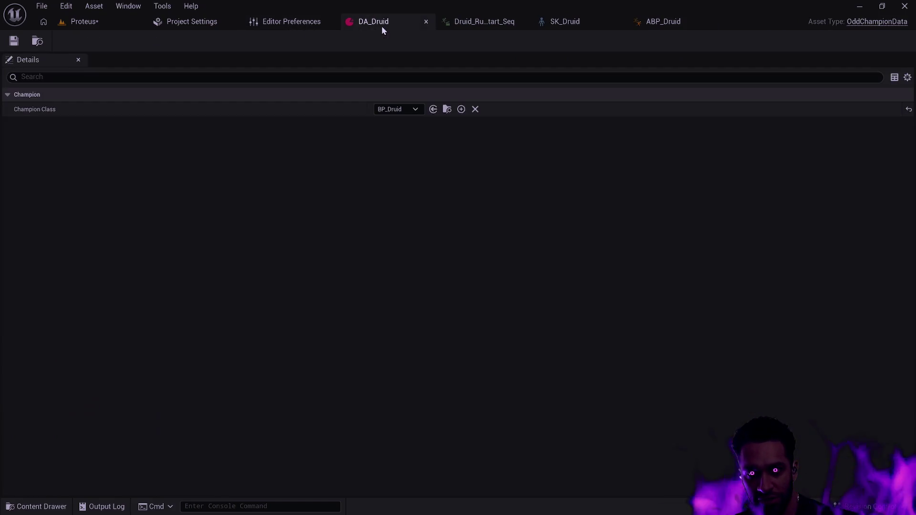
Snap Content Browser 1 and 2 side by side: Druid Animation folder beside Champion Druid
left_click(462, 22)
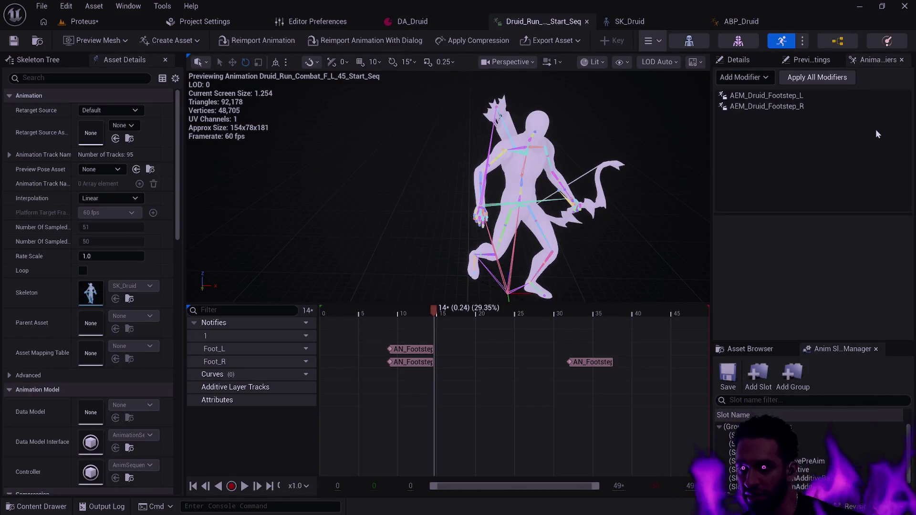
key("alt+Tab")
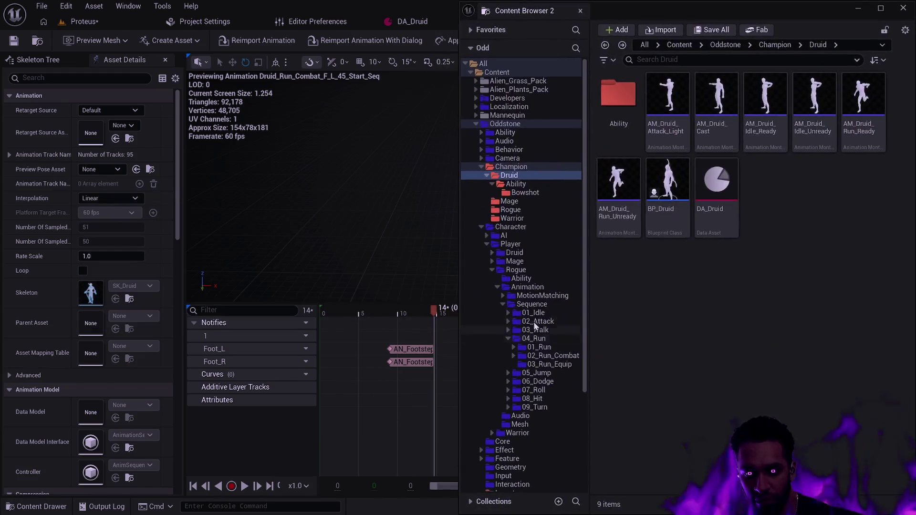
key("alt+Tab")
left_click(541, 292)
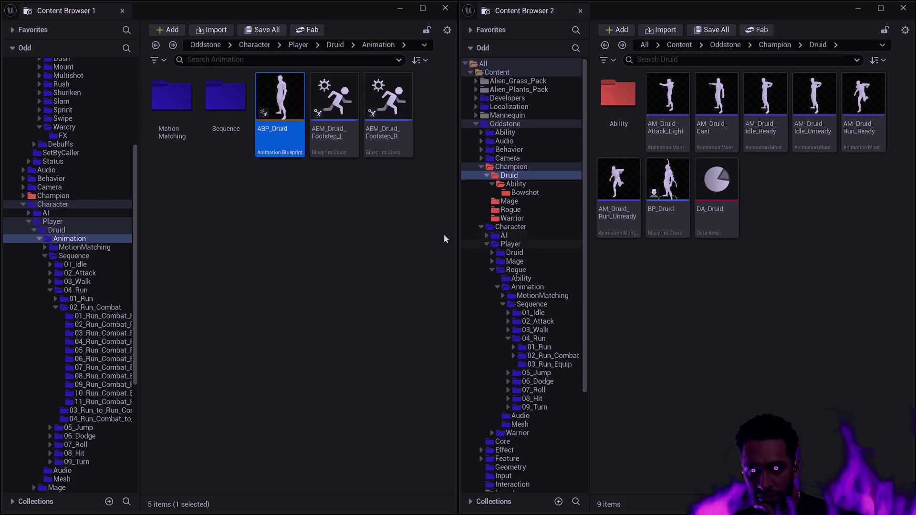
Open the Character folder, expand AI and Guul, and list Guul's contents
left_click(375, 229)
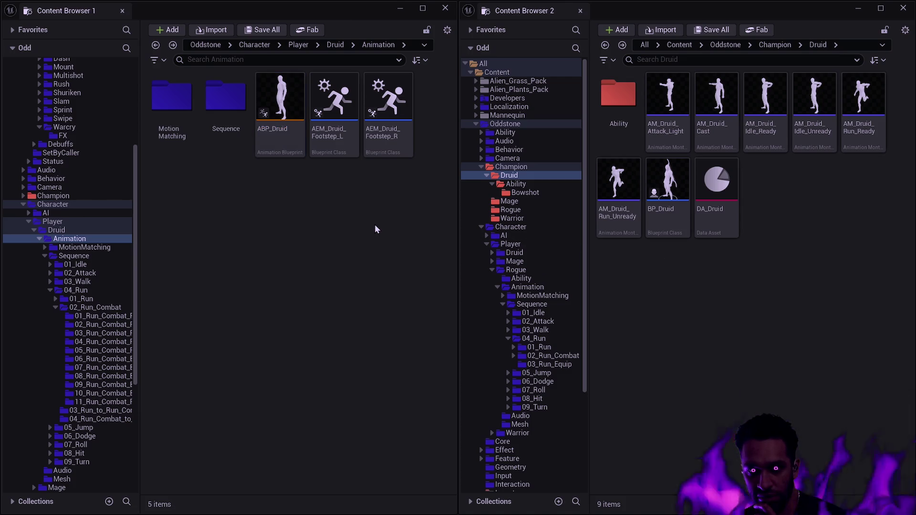
left_click(52, 205)
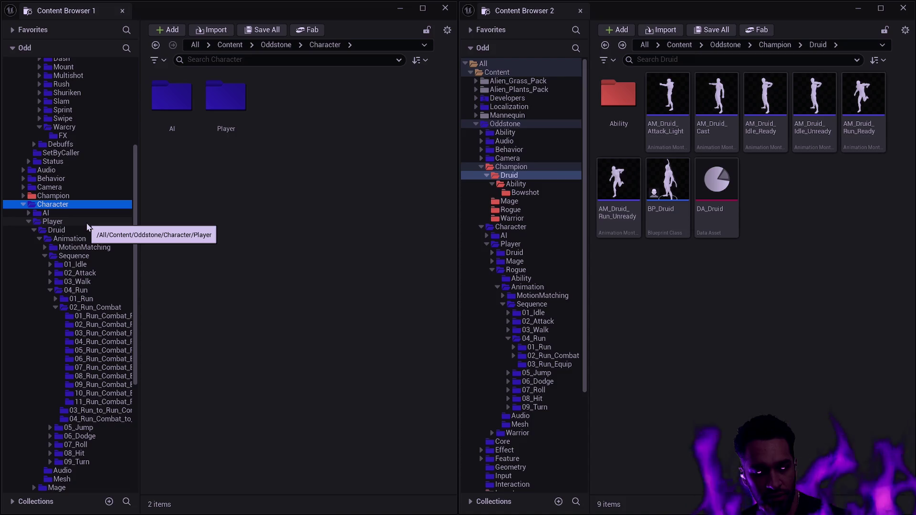
left_click(39, 239)
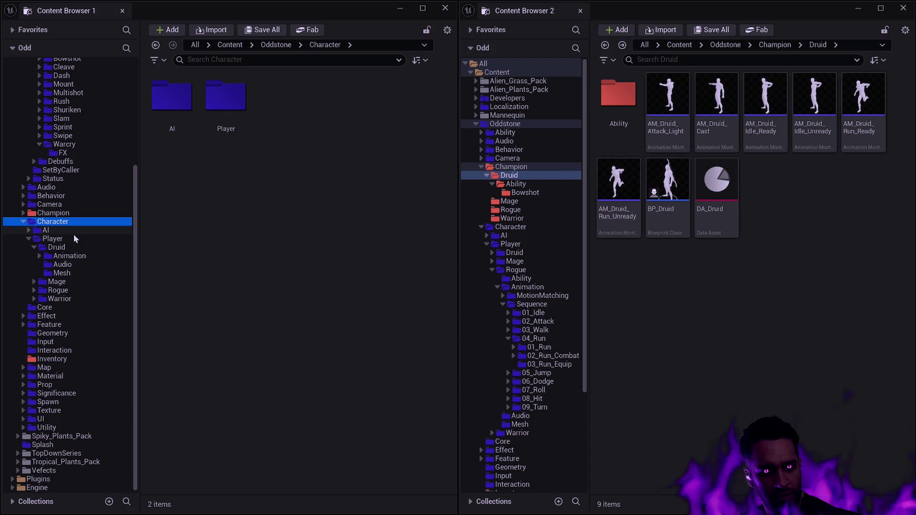
left_click(29, 231)
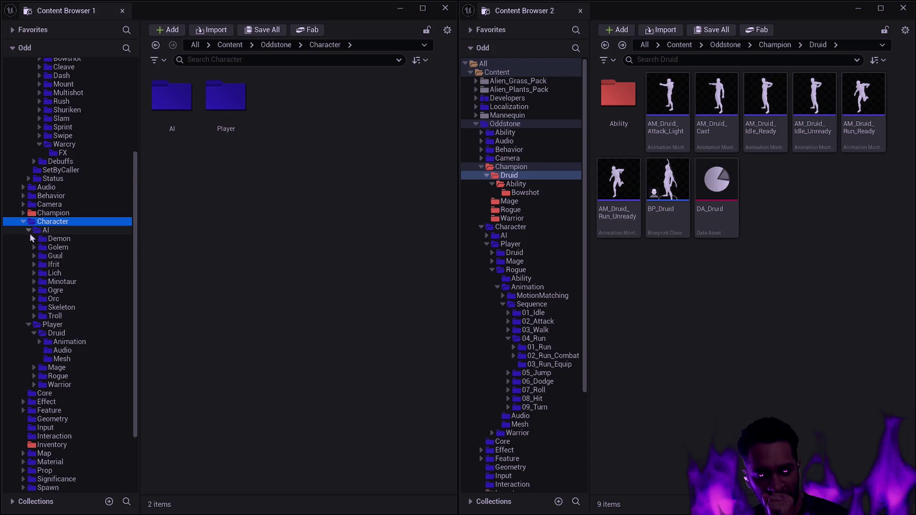
left_click(34, 256)
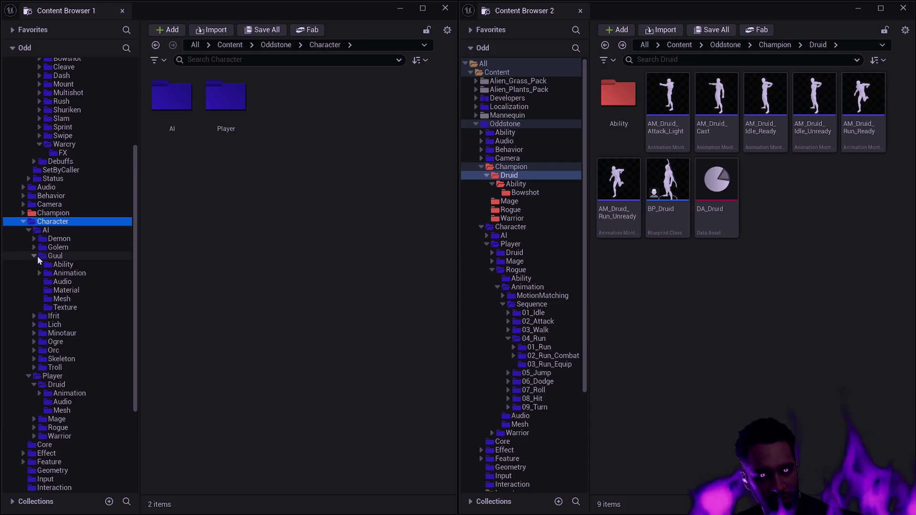
left_click(61, 256)
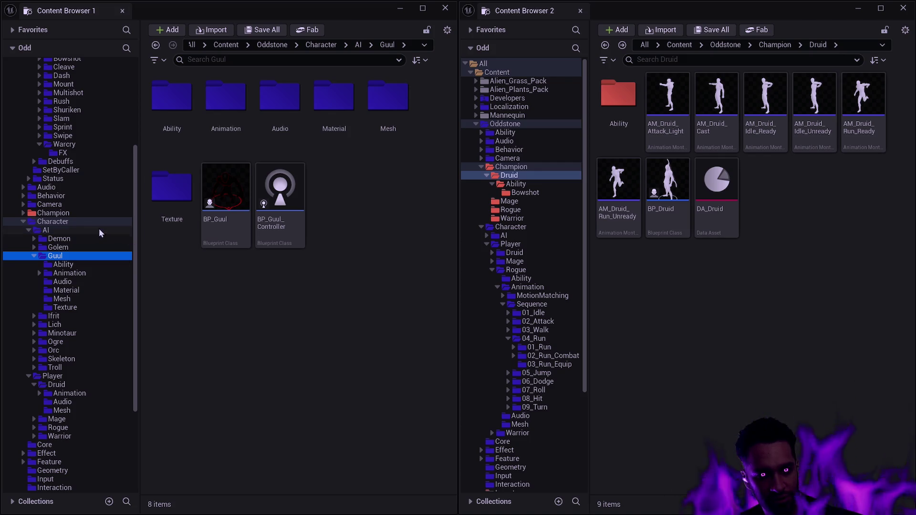
Collapse AI and Player, select Character, and leave the 23 Guul items listed
left_click(30, 230)
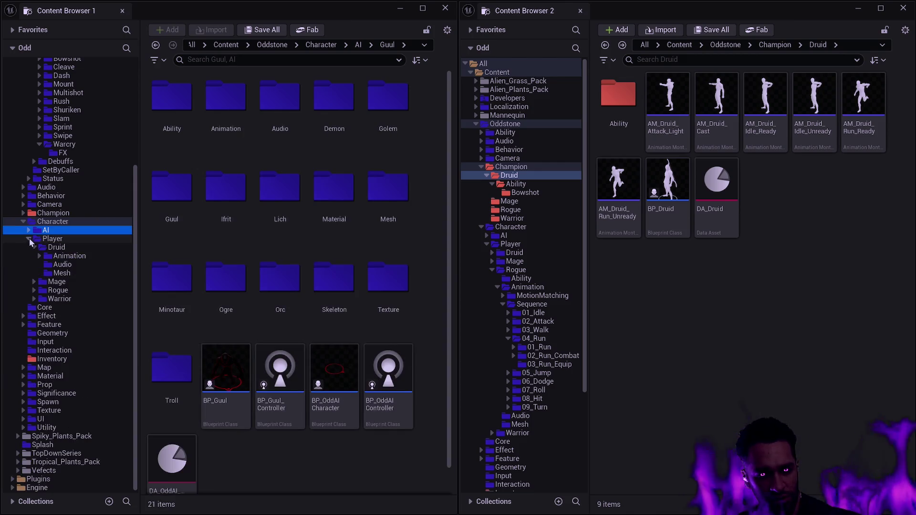
left_click(29, 240)
left_click(29, 282, "ctrl")
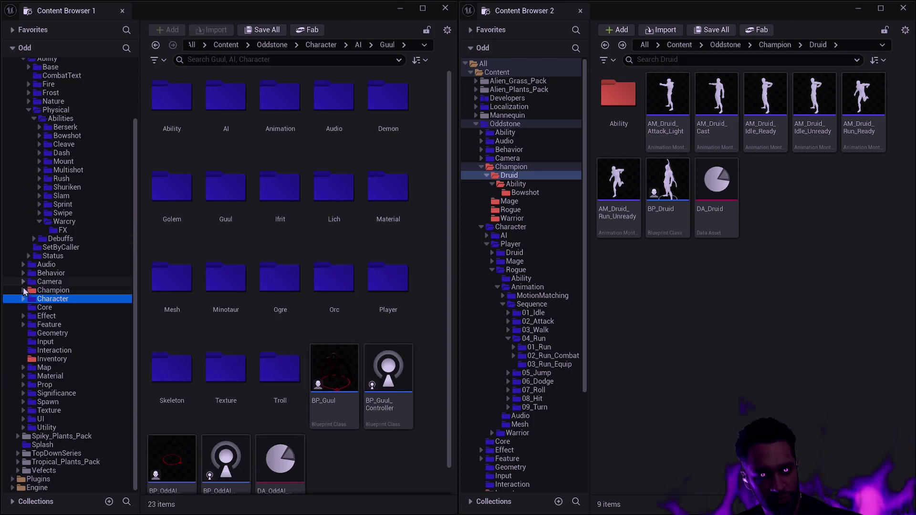
left_click(28, 290)
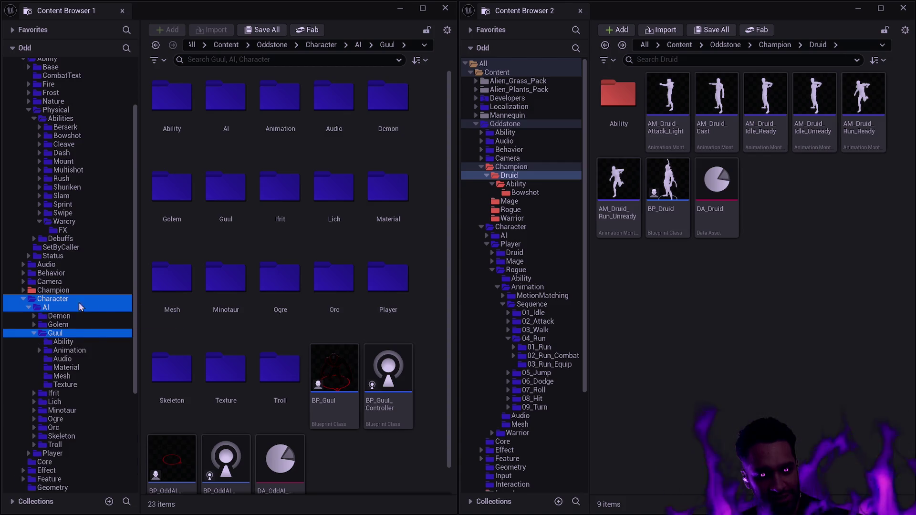
scroll(96, 304, "down", 2)
scroll(96, 304, "down", 2)
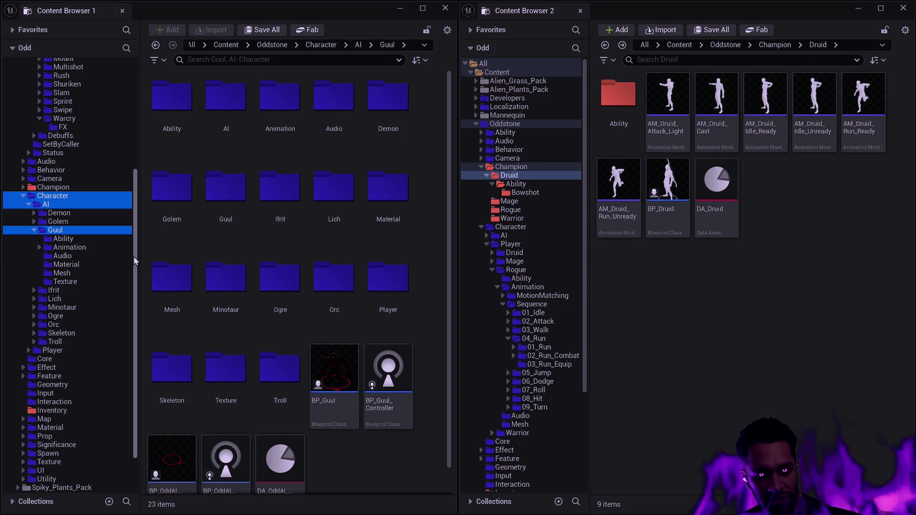
left_click_drag(134, 256, 133, 253)
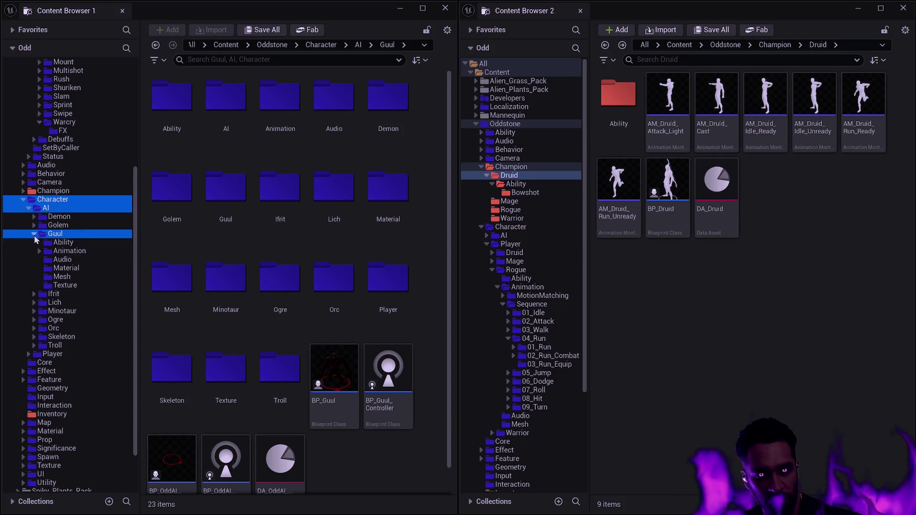
left_click(29, 209)
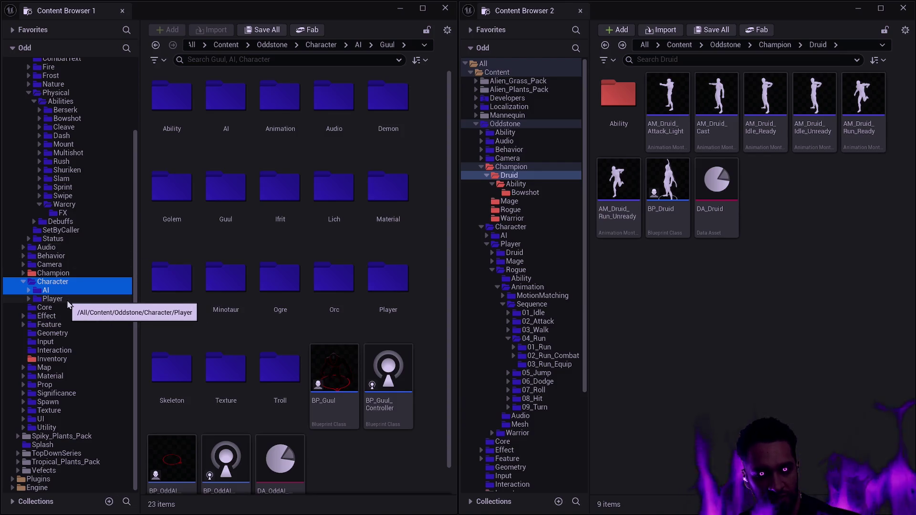
left_click(448, 247)
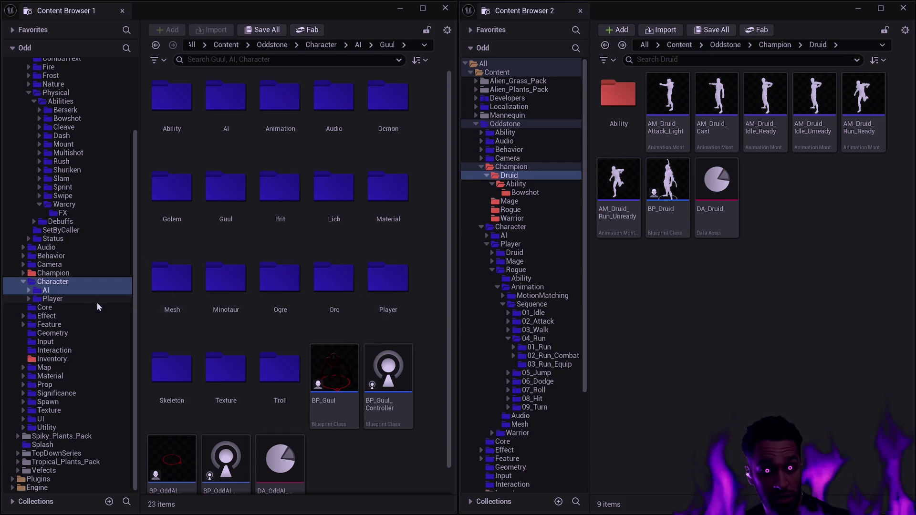
Browse the Player, AI and Champion folders in the first browser's folder tree
left_click(70, 302)
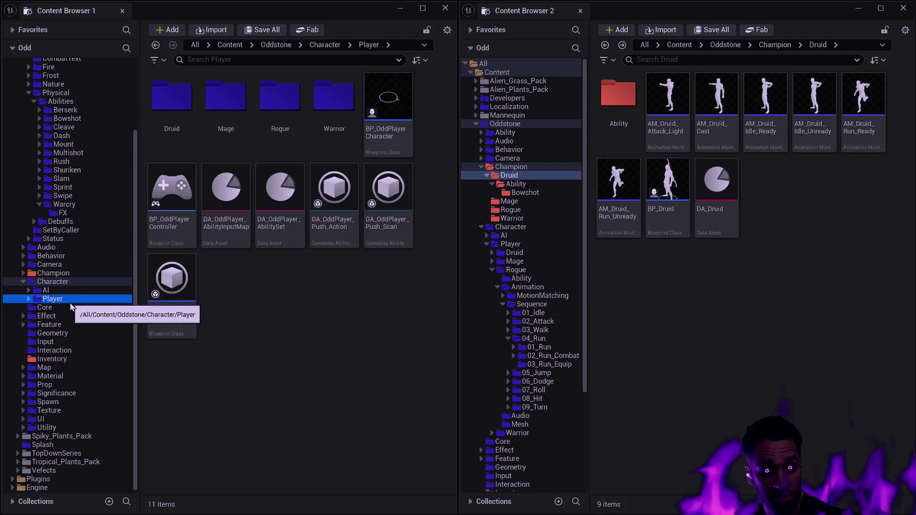
left_click(29, 300)
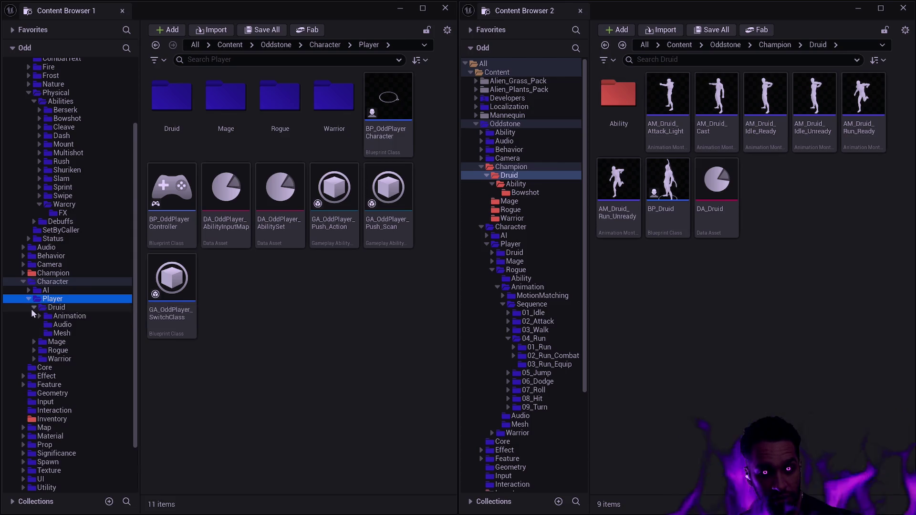
left_click(33, 308)
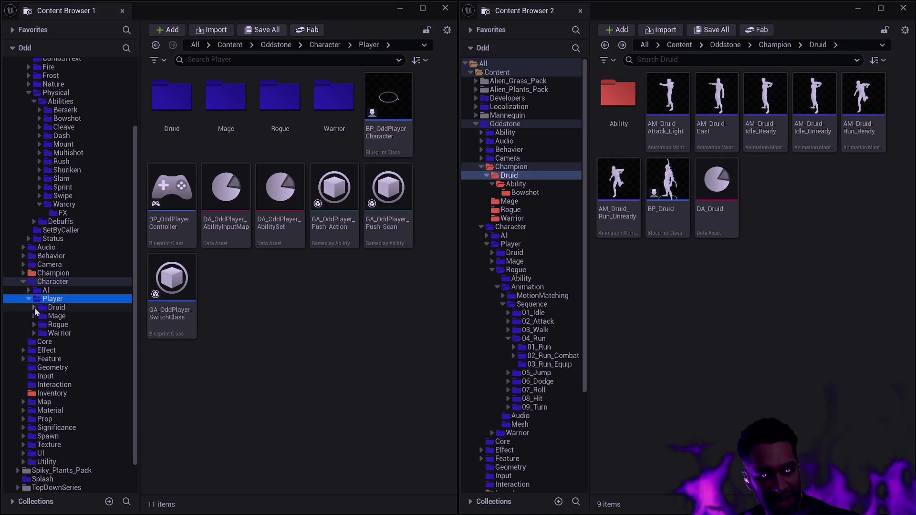
left_click(29, 292)
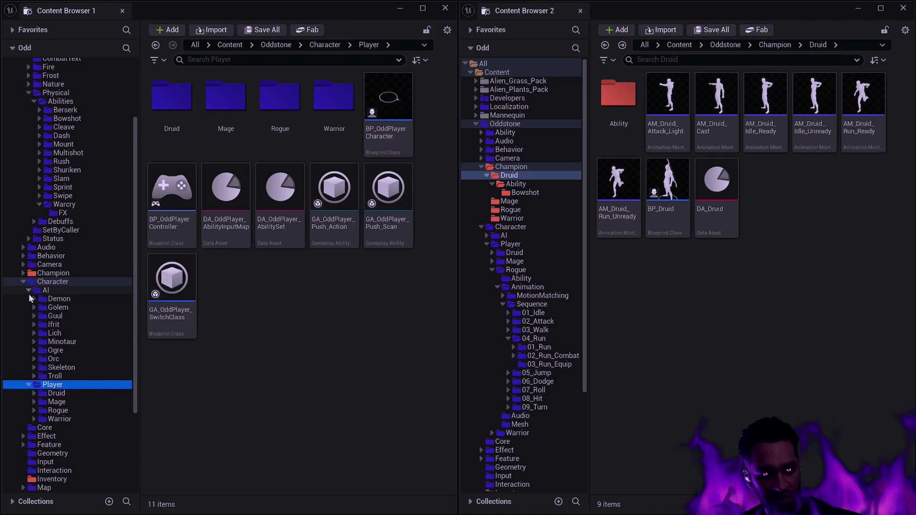
scroll(47, 305, "up", 3)
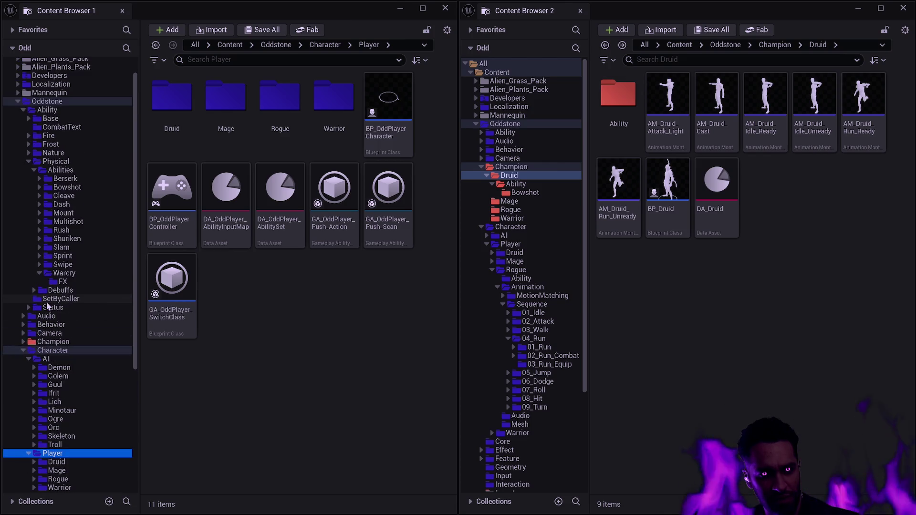
left_click(23, 110)
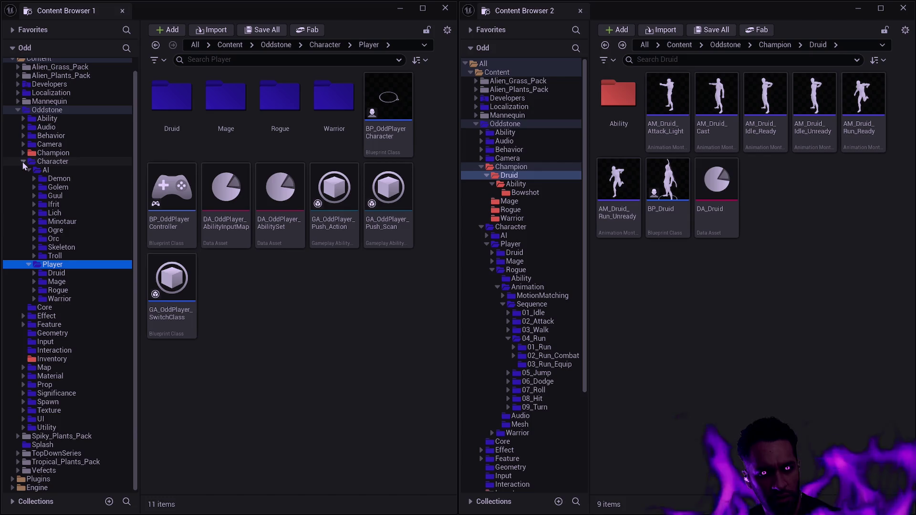
left_click(24, 154)
left_click(24, 153)
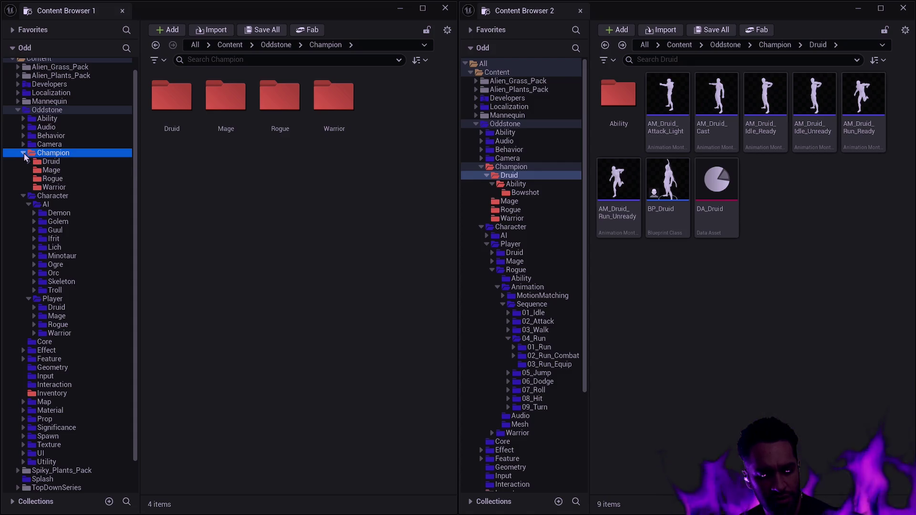
left_click(22, 152)
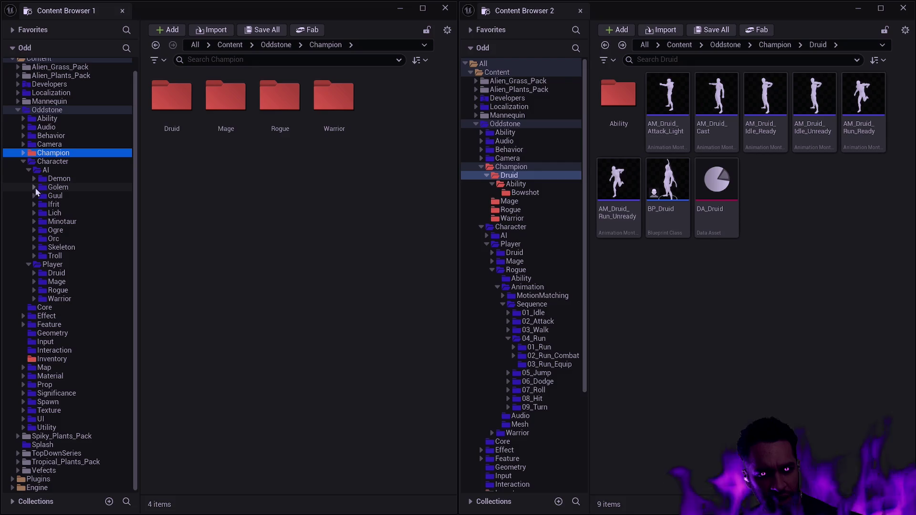
left_click(28, 171)
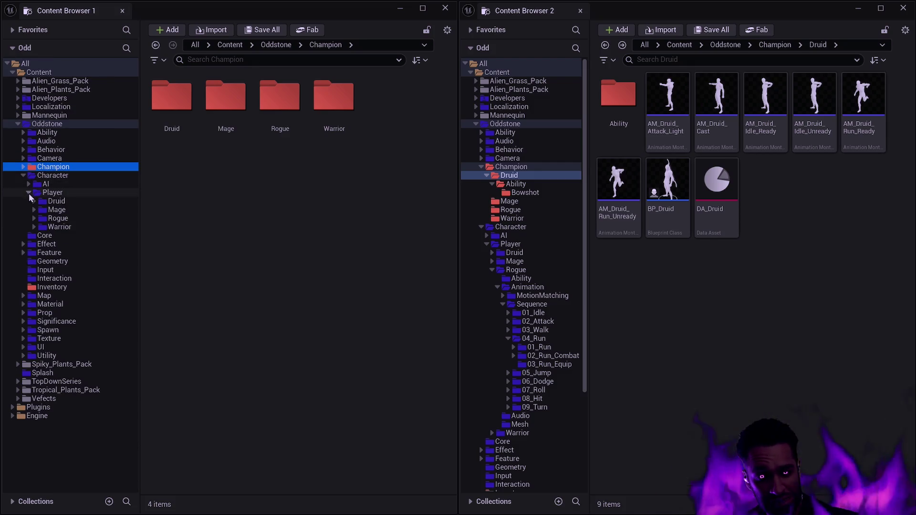
Show the Player folder, and peek into the Druid Ability folder in browser two before returning
left_click(74, 193)
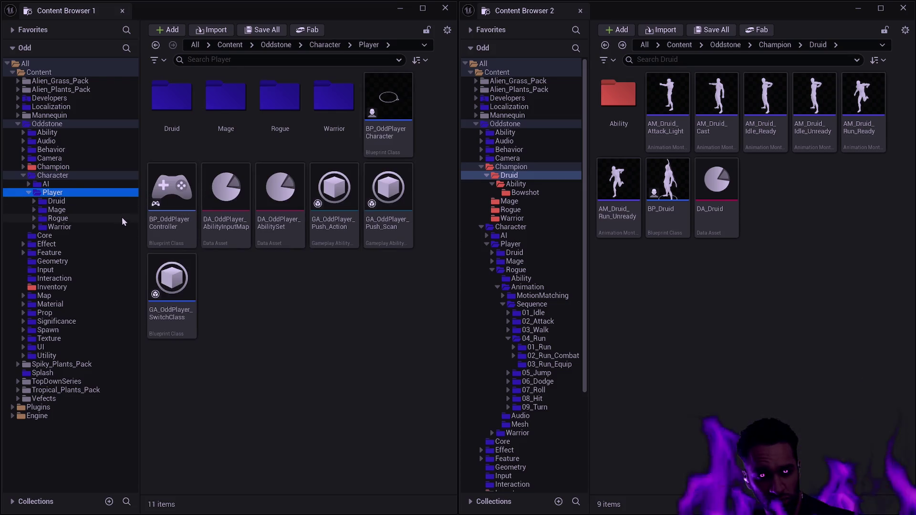
mouse_move(192, 220)
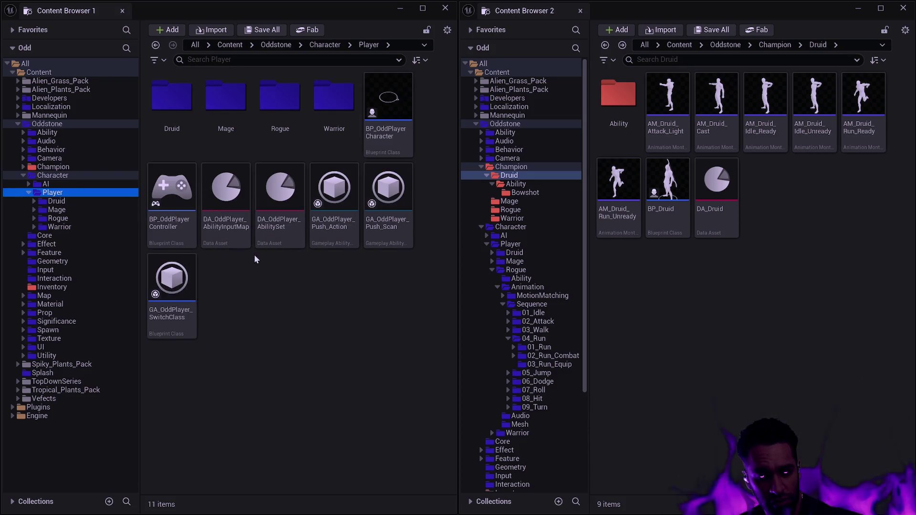
double_click(618, 103)
key("alt+Left")
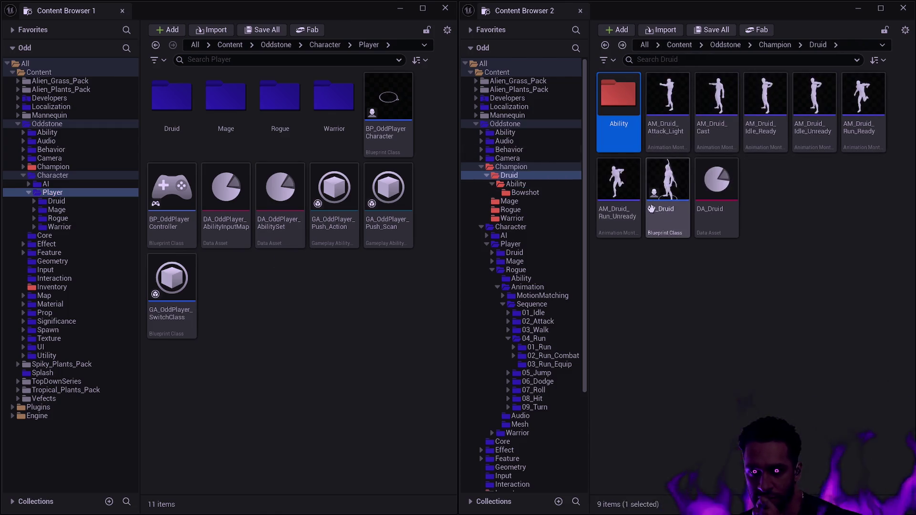
left_click(731, 279)
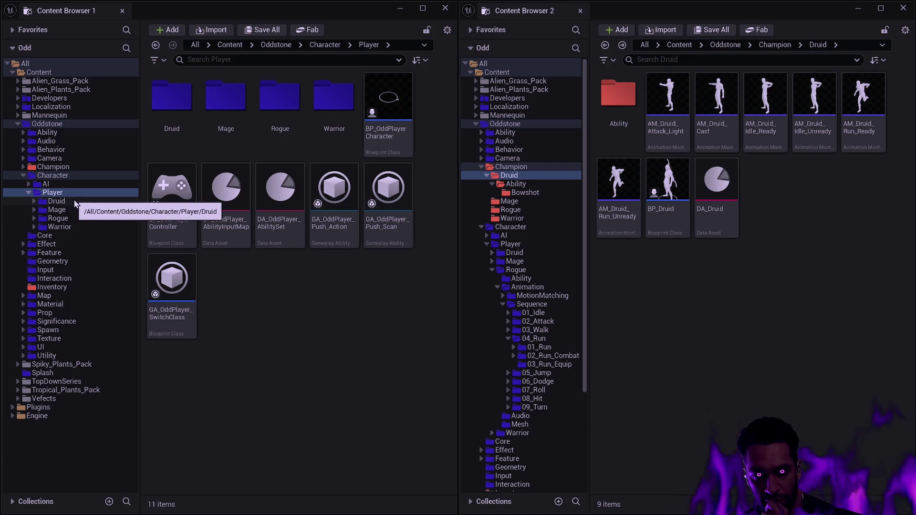
Check the AI Demon folder, then open the player Druid's Animation folder
left_click(29, 184)
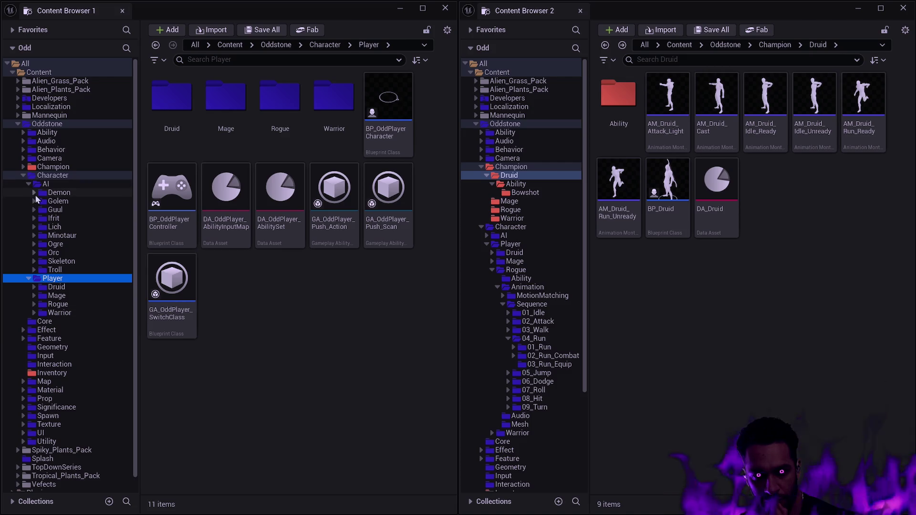
left_click(35, 193)
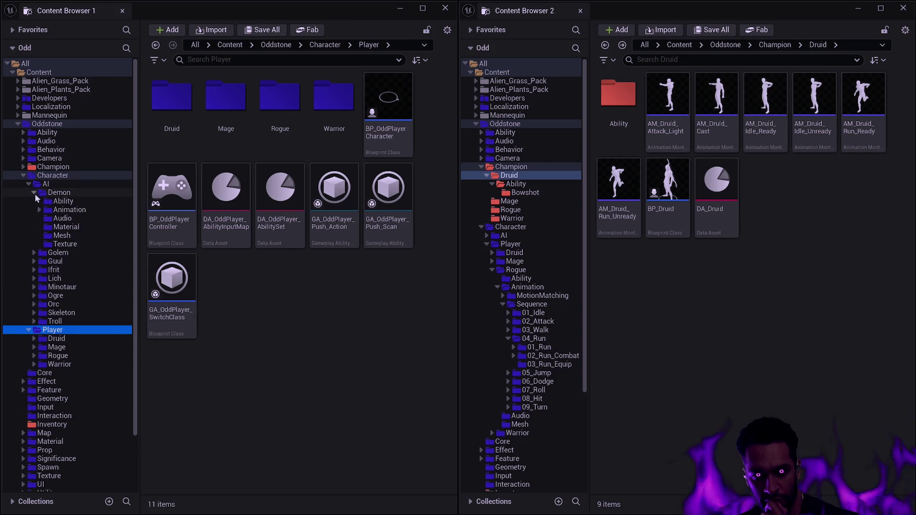
left_click(36, 193)
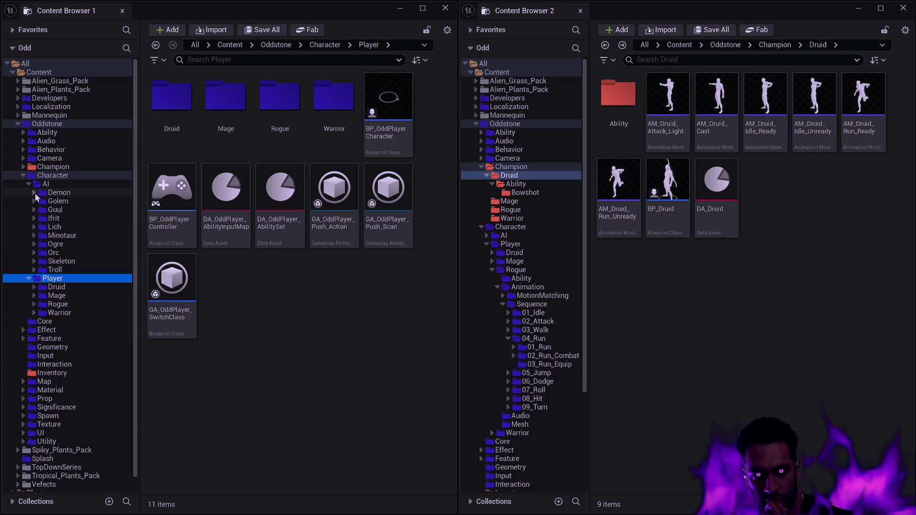
left_click(31, 184)
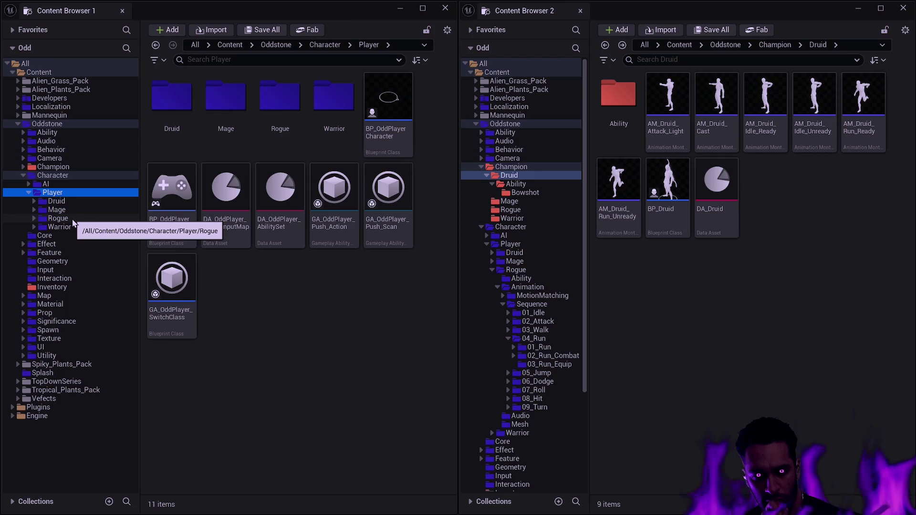
left_click(54, 203)
double_click(177, 132)
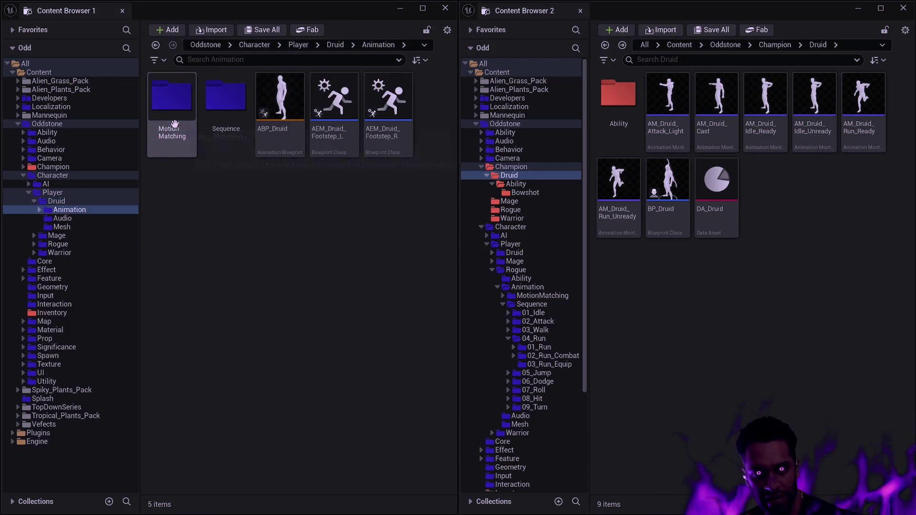
Inspect the Druid MotionMatching folder's assets
double_click(172, 98)
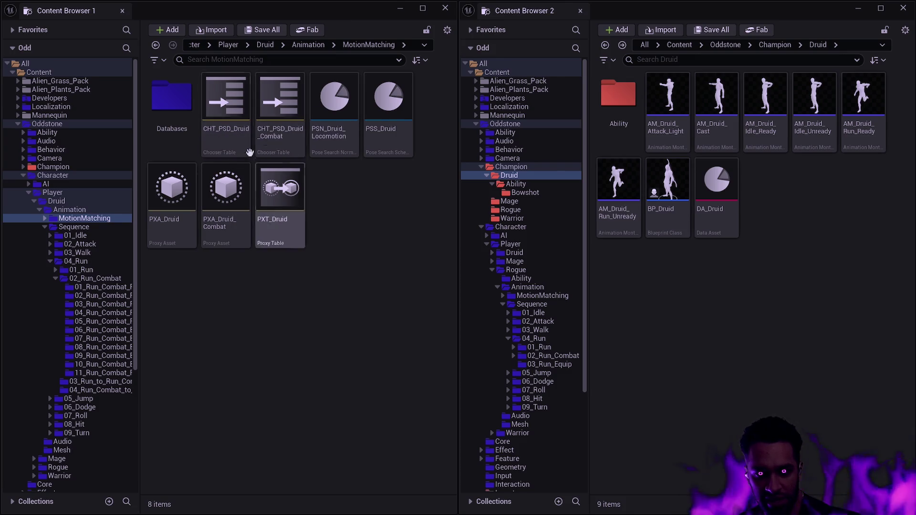
mouse_move(332, 139)
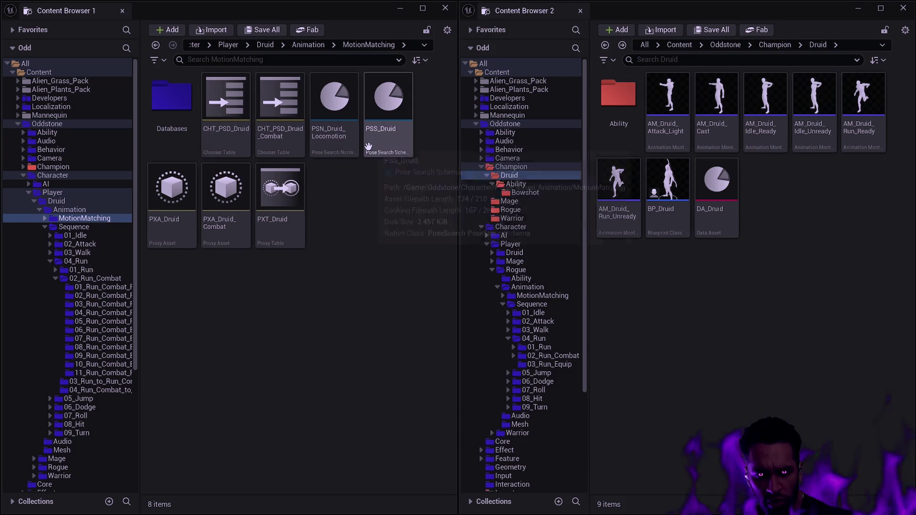
mouse_move(375, 152)
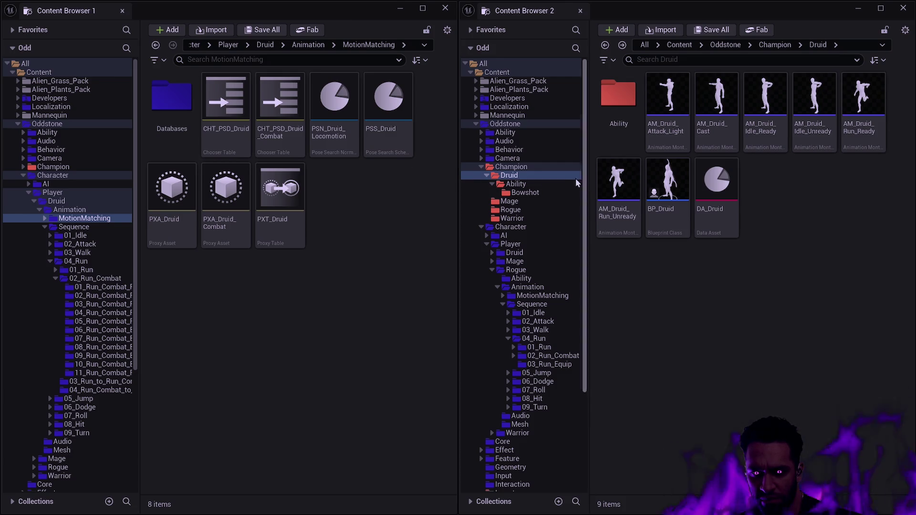
key("alt+Left")
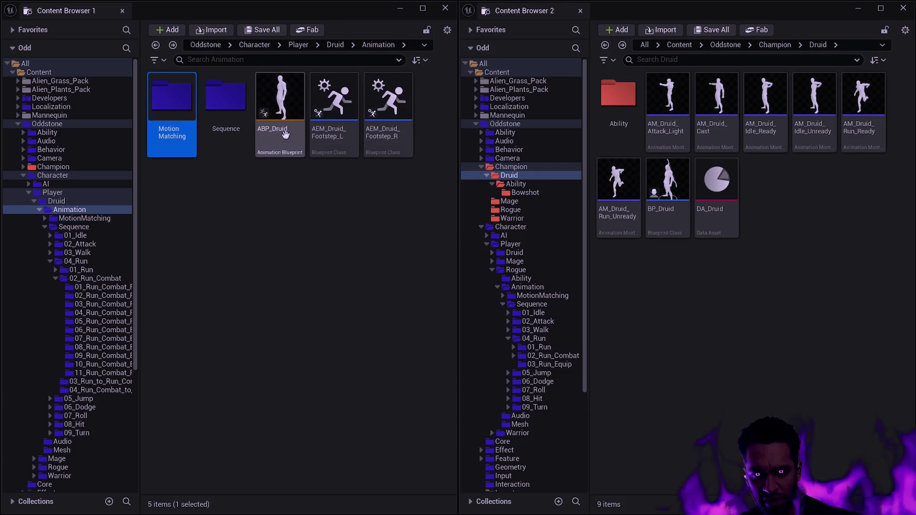
mouse_move(273, 144)
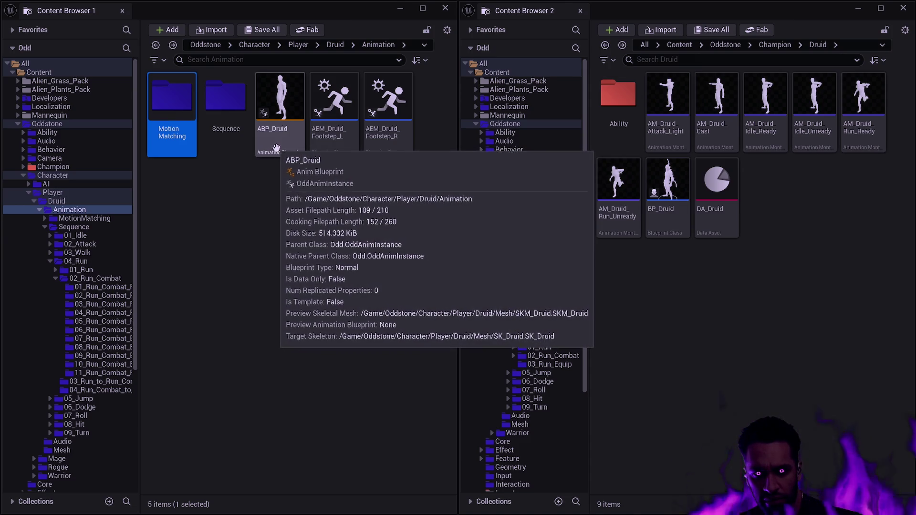
key("alt+Right")
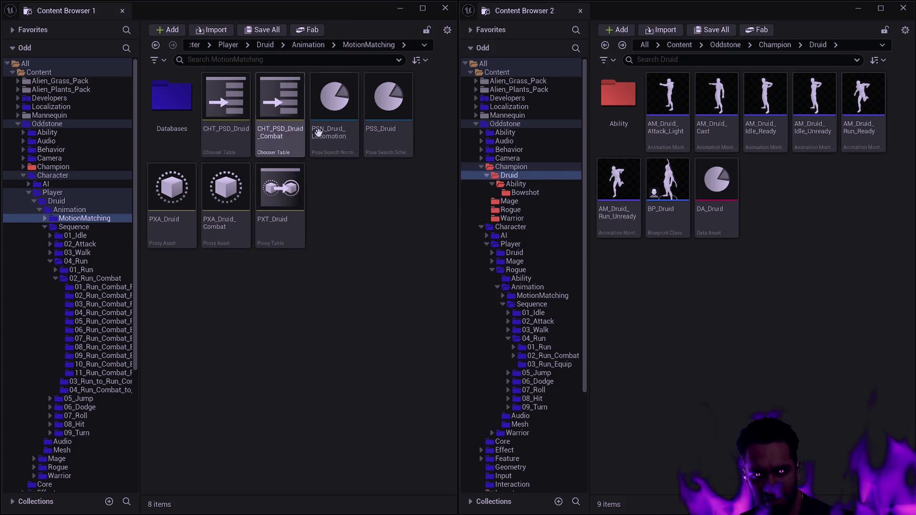
Go back to the Animation folder and copy ABP_Druid's package path
left_click(224, 191)
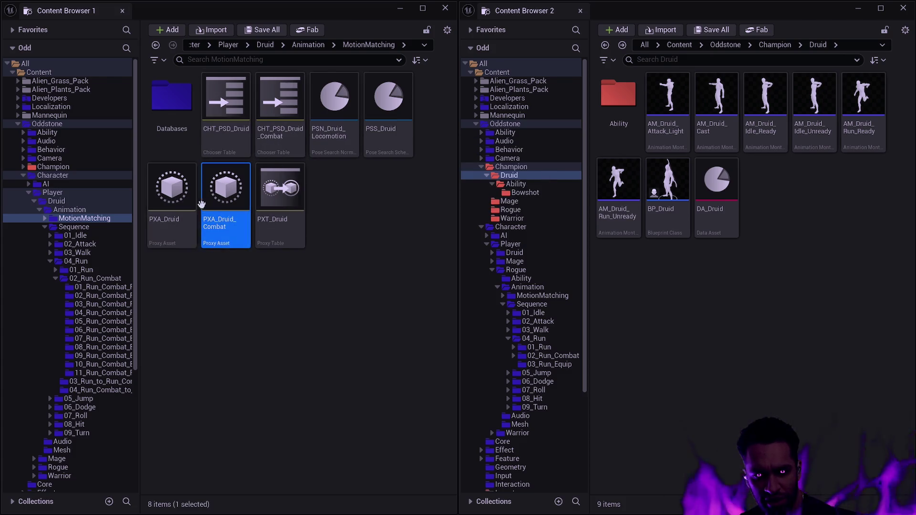
left_click(188, 115)
key("BackSpace")
right_click(279, 116)
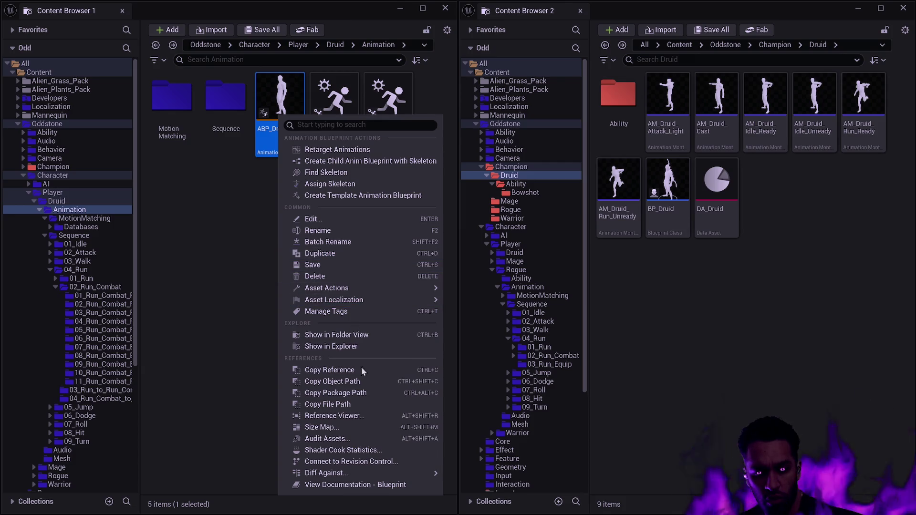
left_click(366, 392)
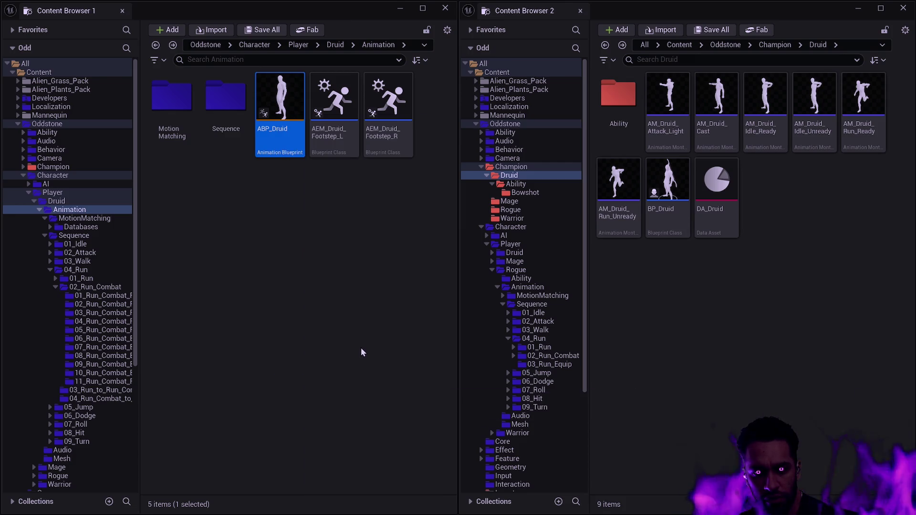
Pan ABP_Druid's reference graph to inspect the PXA_Druid, PXT_Druid nodes and its referencers
left_click(400, 9)
mouse_move(321, 191)
left_mouse_down()
mouse_move(382, 274)
mouse_move(357, 193)
mouse_move(33, 213)
mouse_move(182, 216)
mouse_move(61, 213)
mouse_move(46, 201)
left_mouse_up()
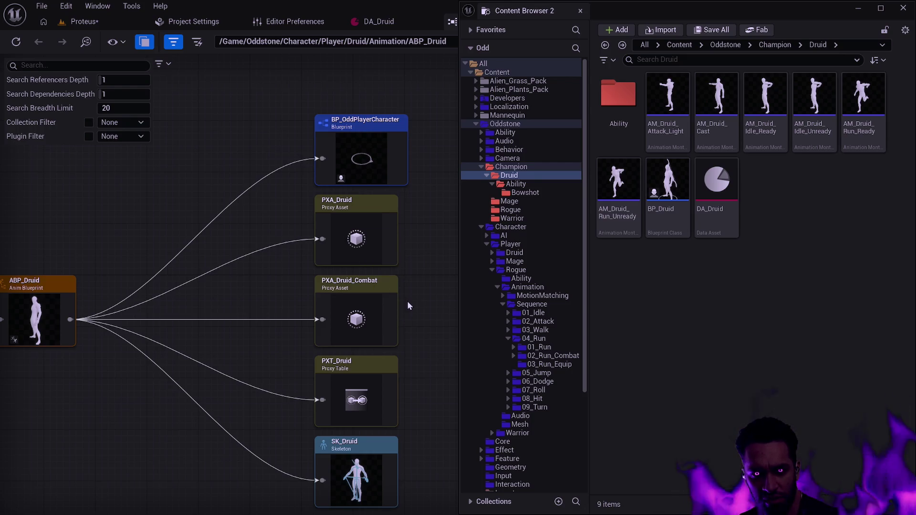
left_click_drag(419, 325, 421, 289)
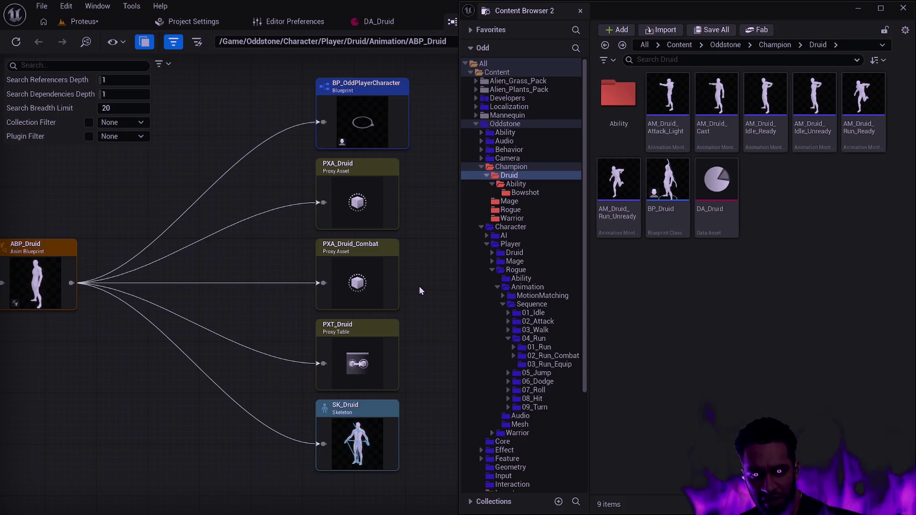
left_click_drag(428, 396, 261, 211)
left_click_drag(410, 251, 455, 276)
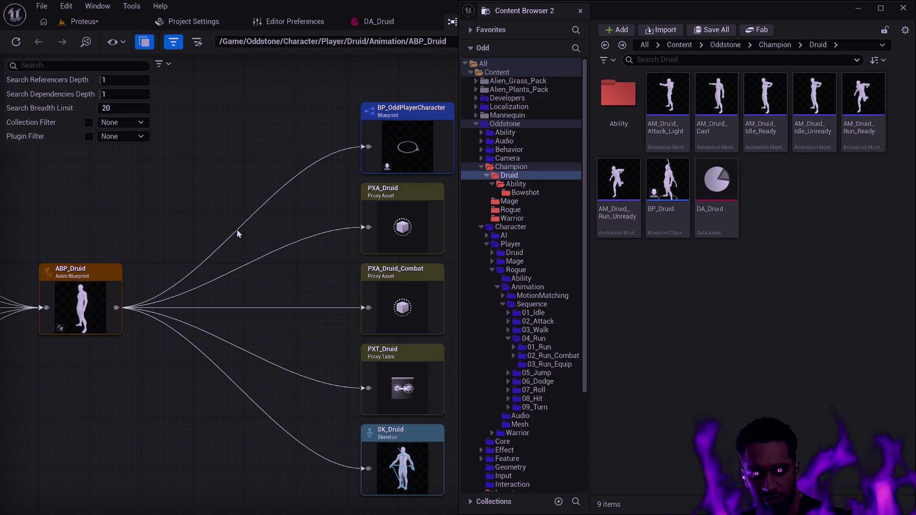
left_click_drag(236, 229, 640, 233)
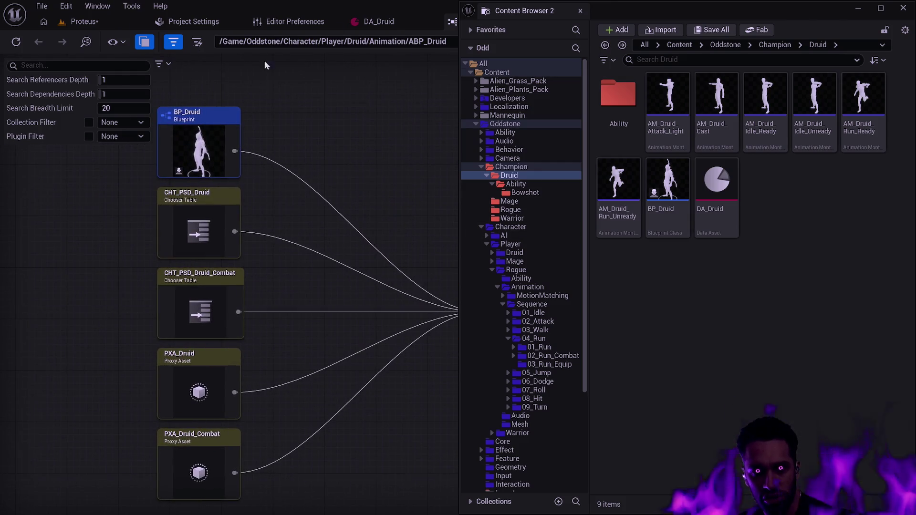
Close the ABP_Druid reference graph and bring Content Browser 1 forward
left_click(451, 22)
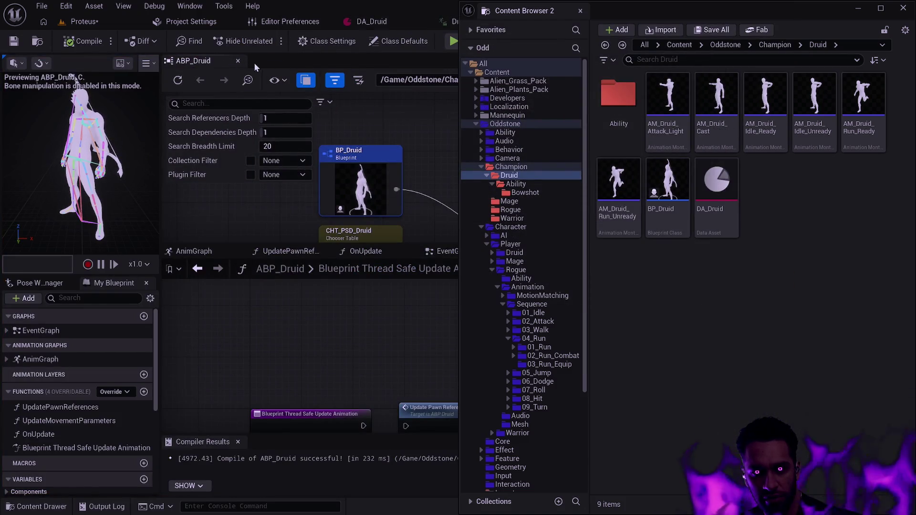
left_click(237, 61)
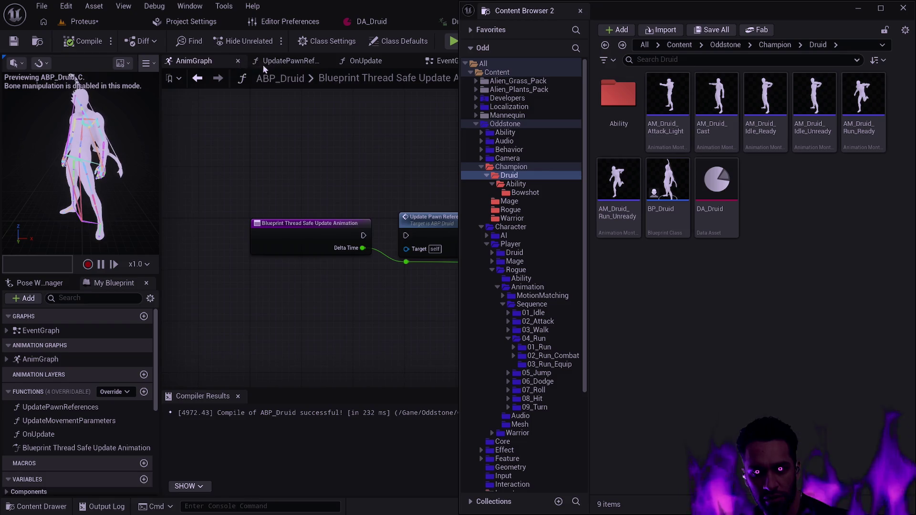
key("alt+Tab")
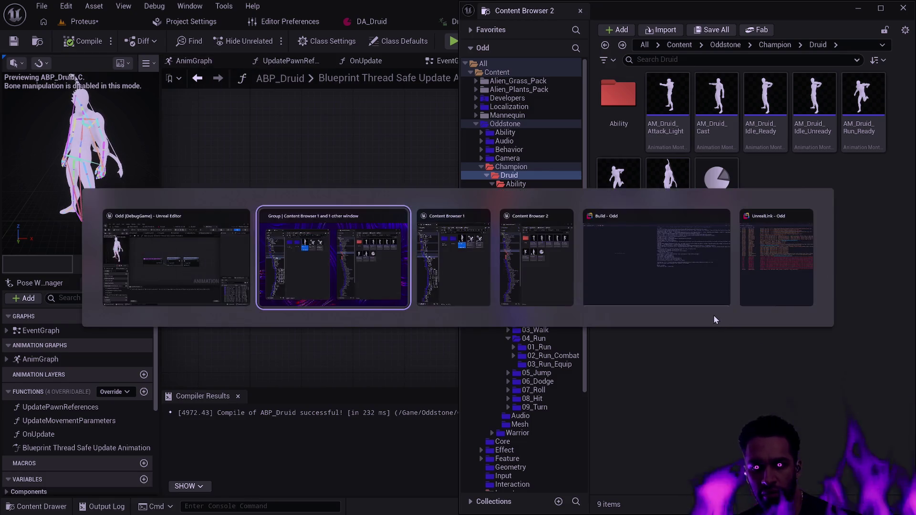
left_click(474, 273)
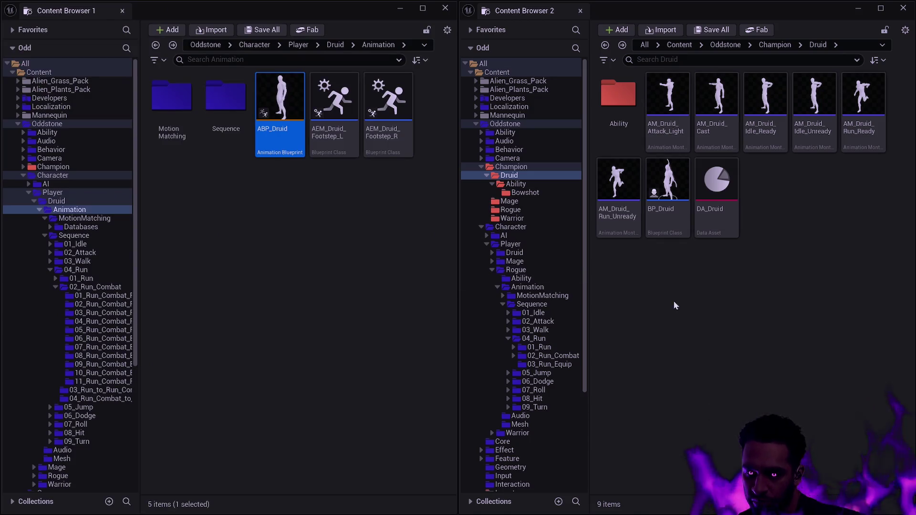
Browse the AI and Demon folders, collapse them, then show the Player folder's 11 items
left_click(281, 189)
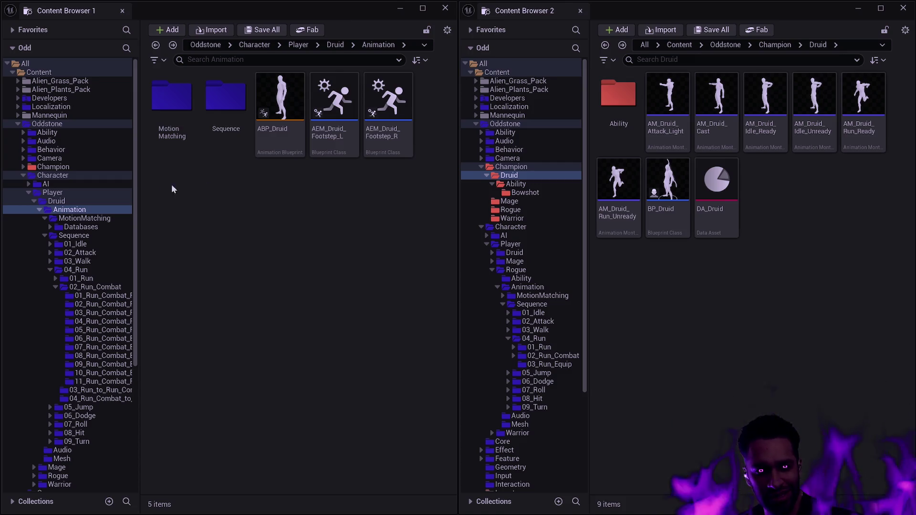
left_click(27, 184)
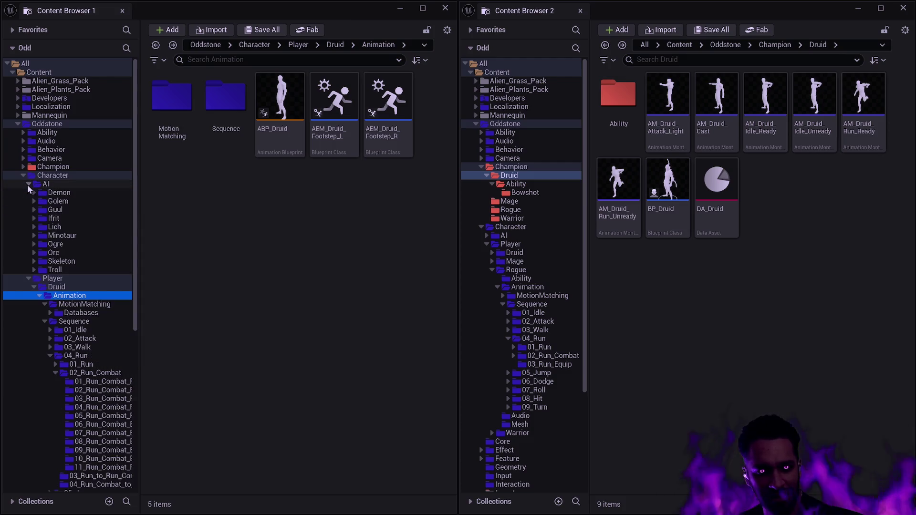
left_click(43, 193)
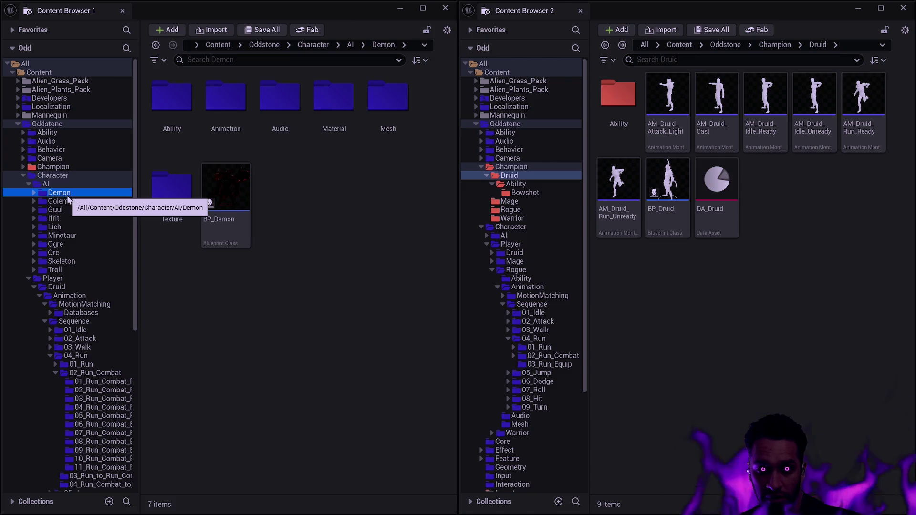
left_click(29, 185, "ctrl")
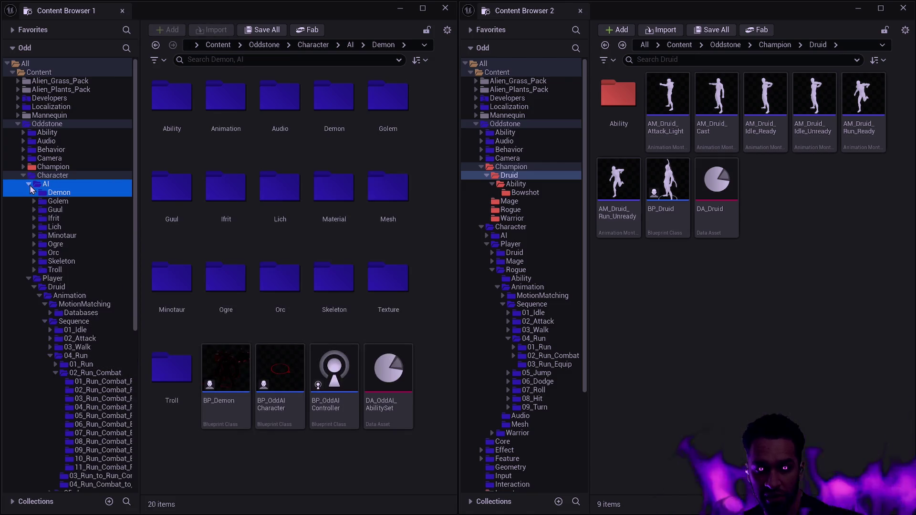
left_click(34, 193)
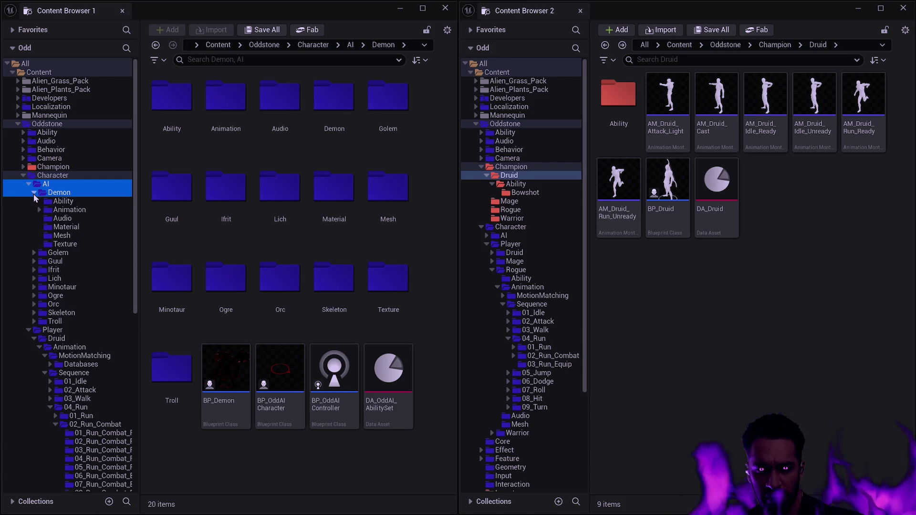
left_click(33, 194)
left_click(29, 187)
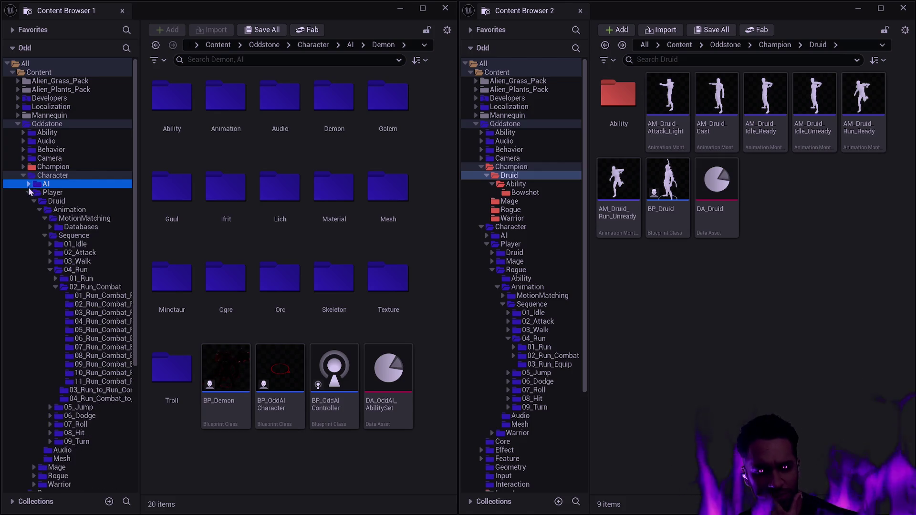
left_click(76, 194)
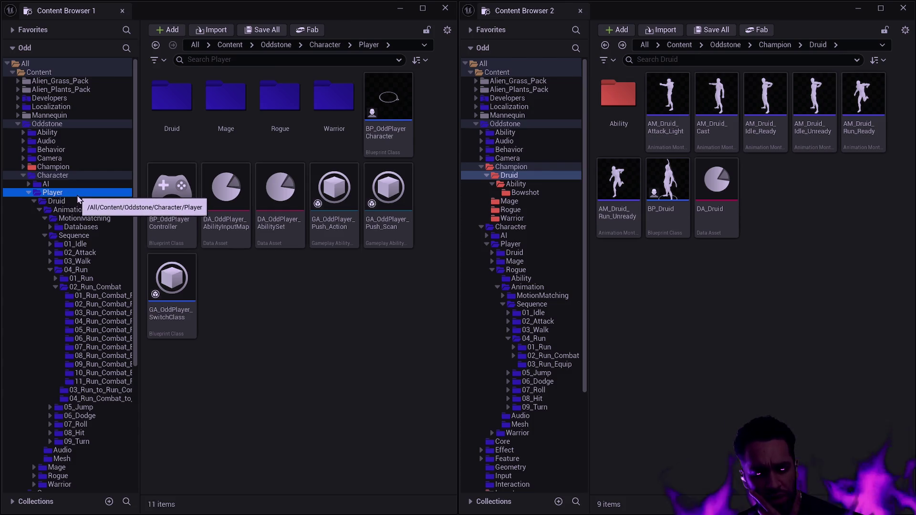
Collapse the 02_Run_Combat, 04_Run, Sequence, Animation and Druid folders in the tree
left_click(55, 287)
left_click(50, 270)
left_click(45, 235)
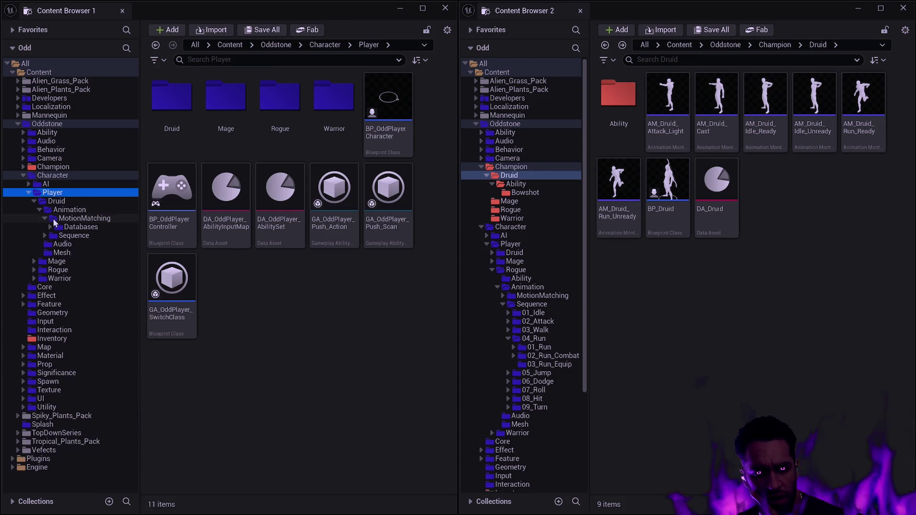
left_click(39, 210)
left_click(34, 202)
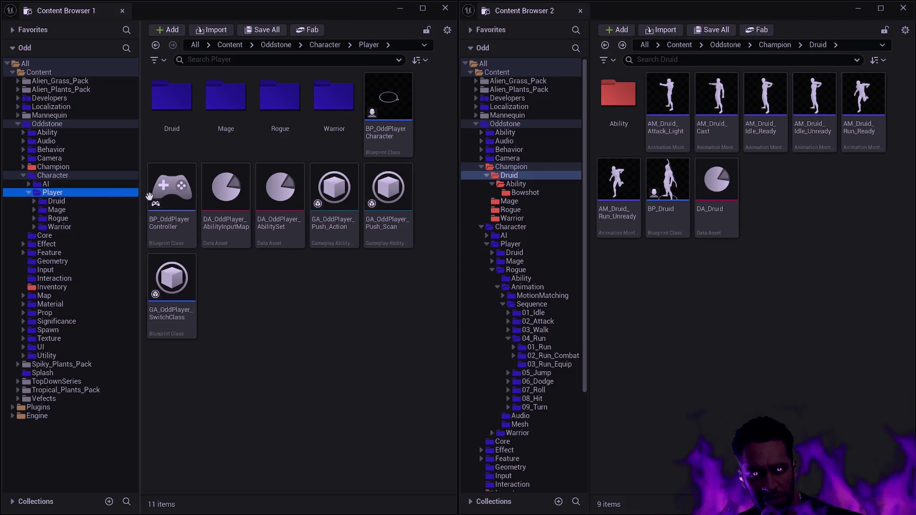
Review the Druid Audio and Mesh folders, returning to the Player folder
mouse_move(263, 209)
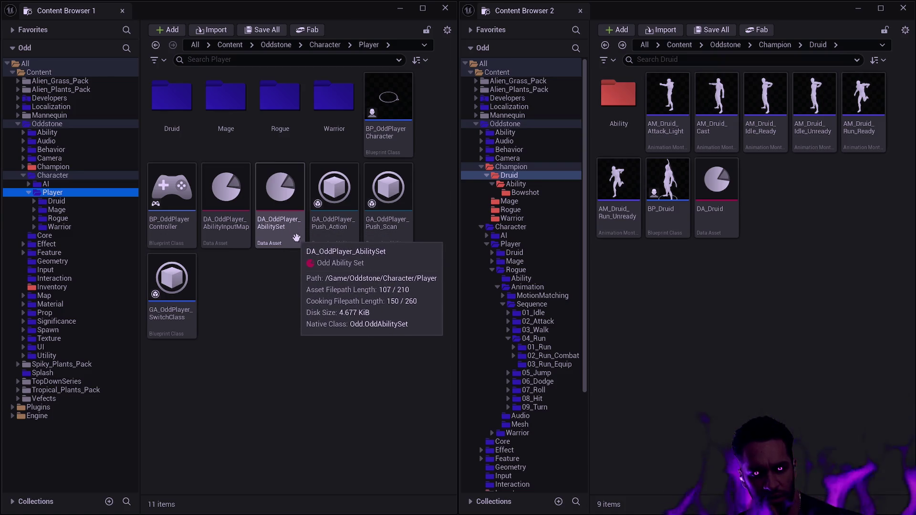
double_click(186, 130)
double_click(224, 124)
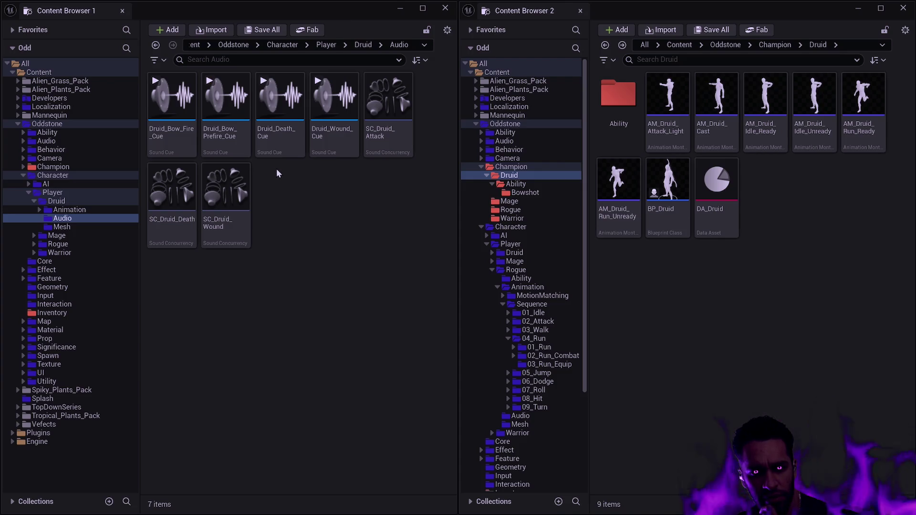
key("alt+Left")
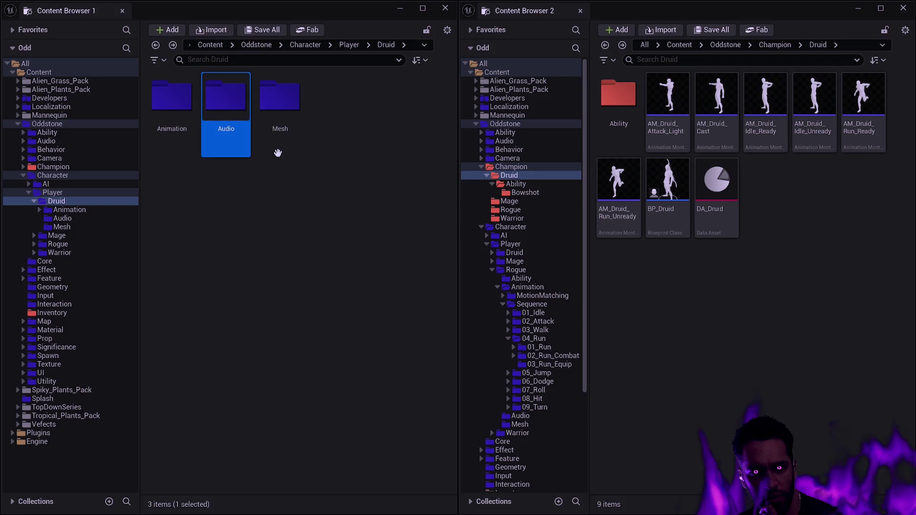
double_click(278, 152)
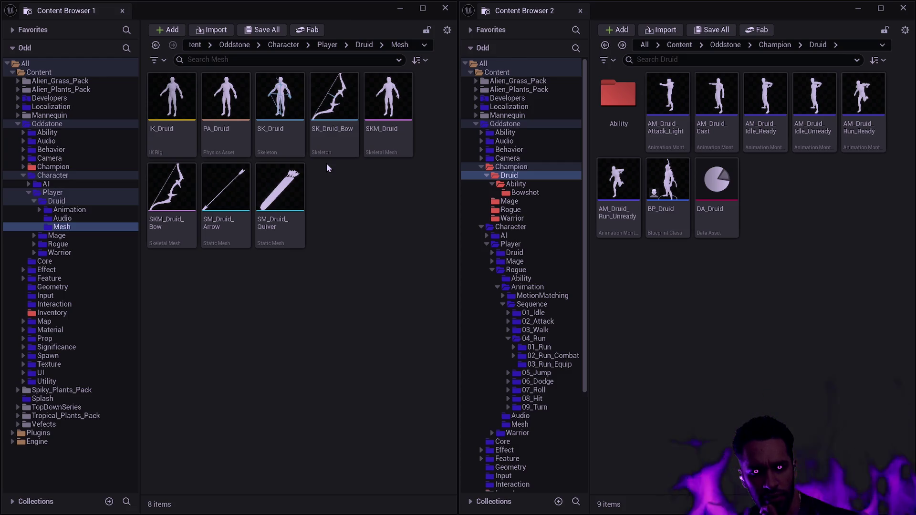
key("alt+Left")
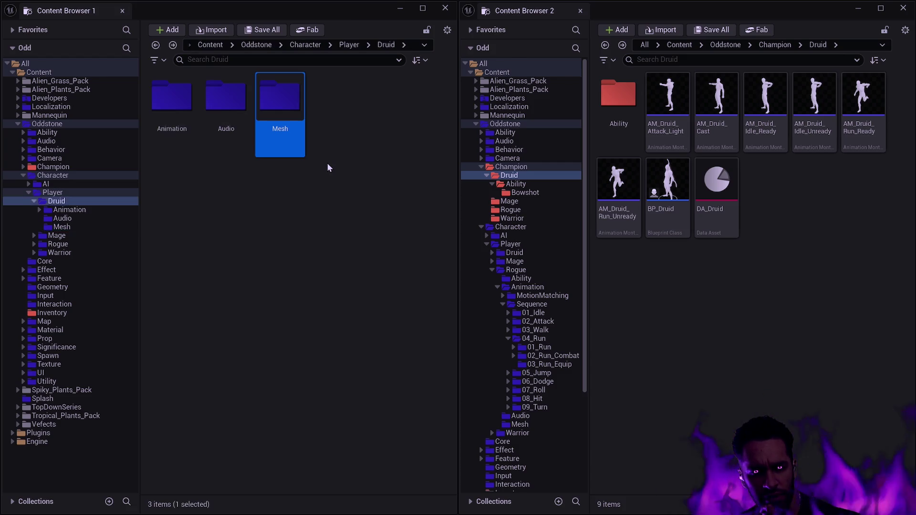
key("alt+Left")
Open the Druid Animation folder, peek at Sequence, then open MotionMatching
double_click(179, 119)
double_click(183, 118)
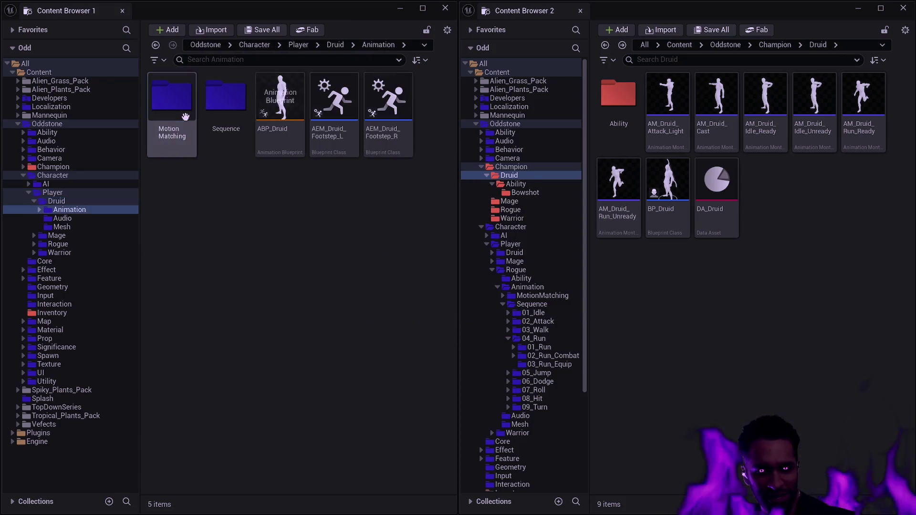
double_click(244, 135)
key("alt+Left")
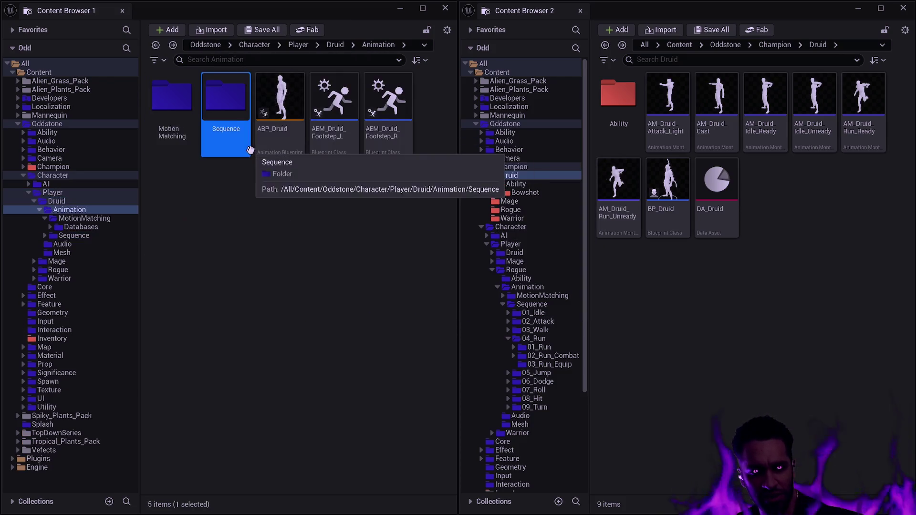
left_click(182, 107)
double_click(183, 108)
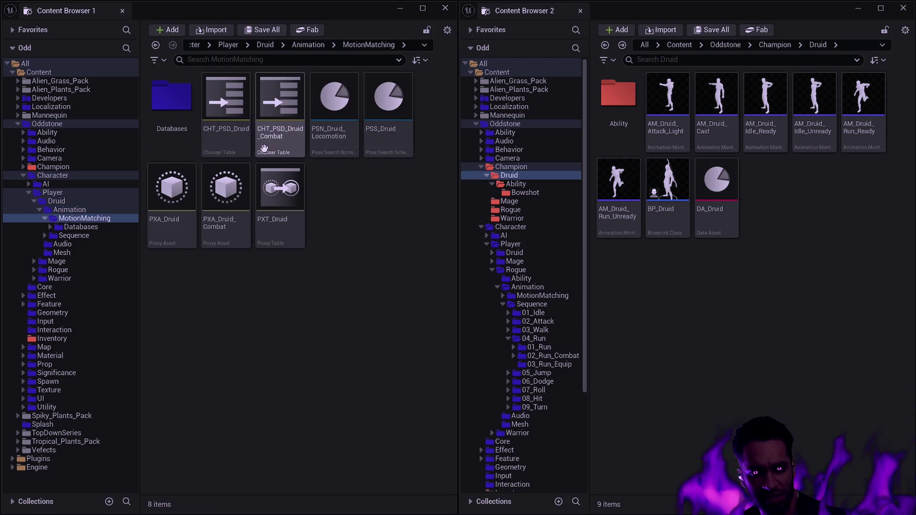
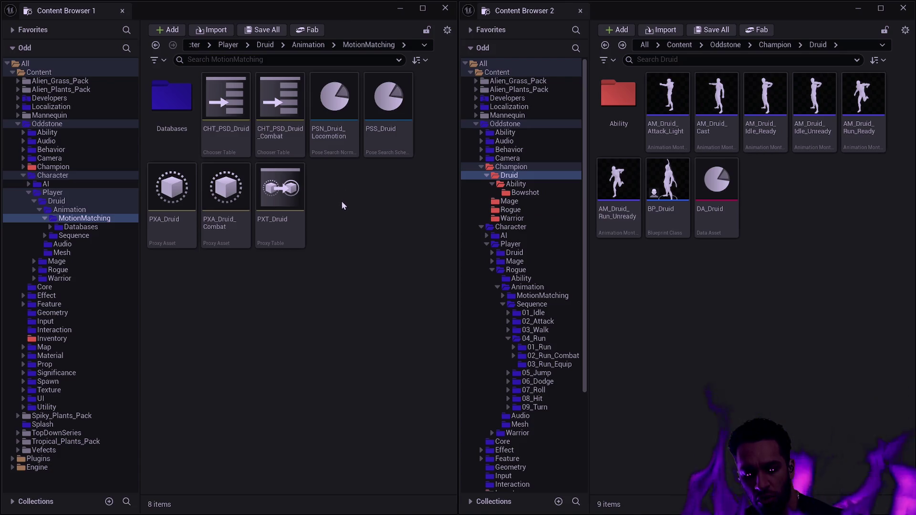
Browse the MotionMatching Databases folder and its Default and Combat subfolders
key("alt+Left")
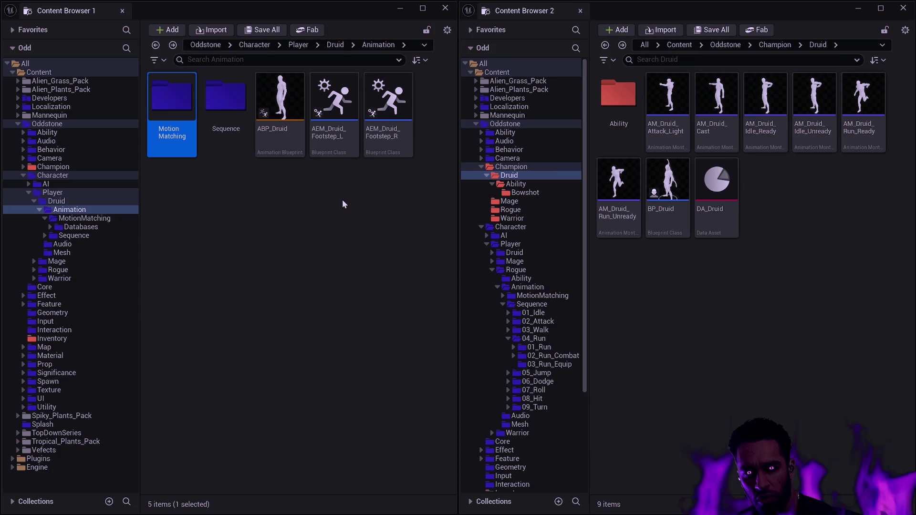
key("alt+Right")
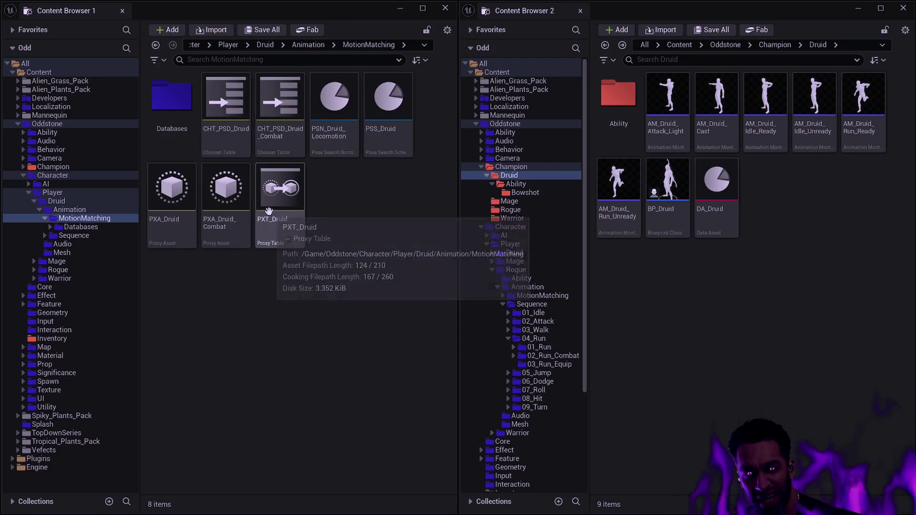
left_click(179, 131)
double_click(179, 132)
double_click(224, 124)
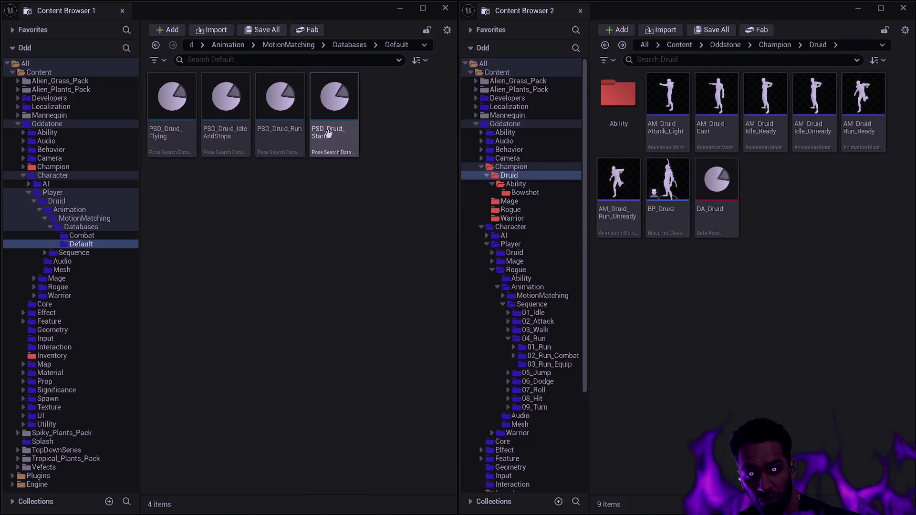
key("alt+Left")
double_click(179, 122)
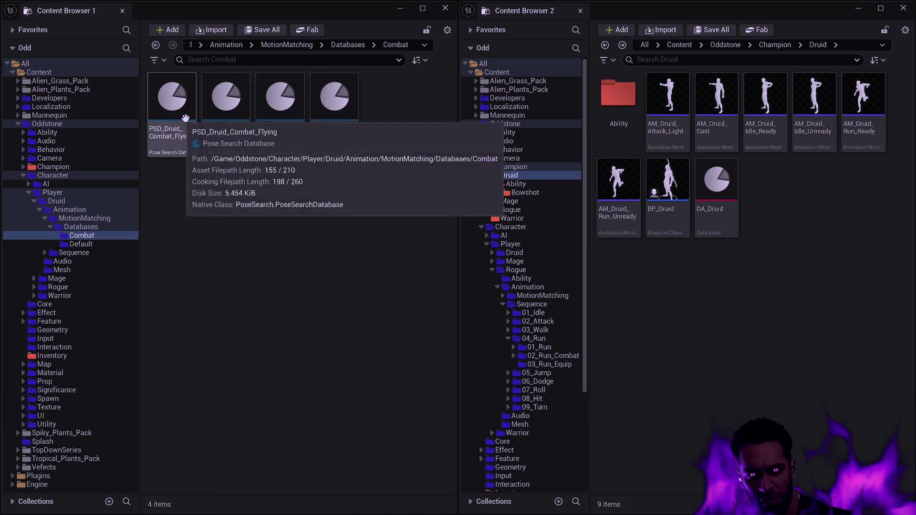
key("alt+Left")
key("alt+Left")
left_click(337, 191)
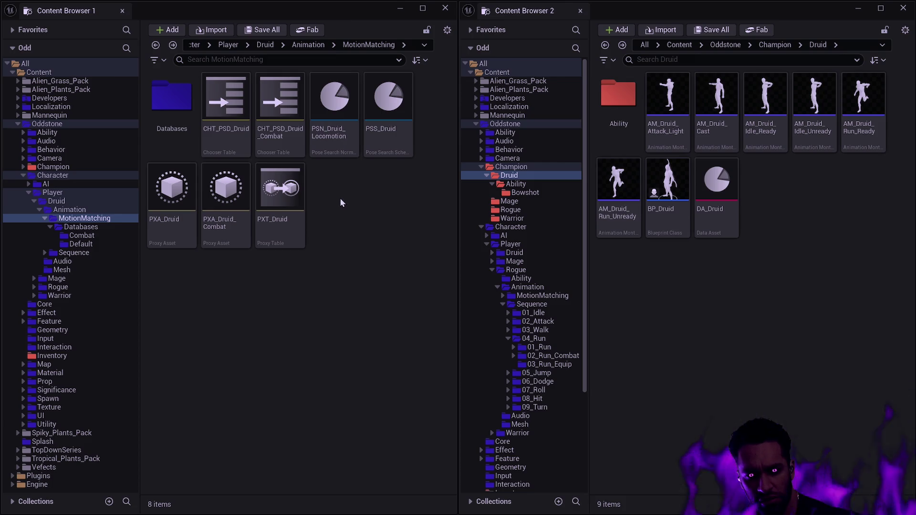
Check the MotionMatching and Sequence folders, ending back in the Druid Animation folder
key("alt+Left")
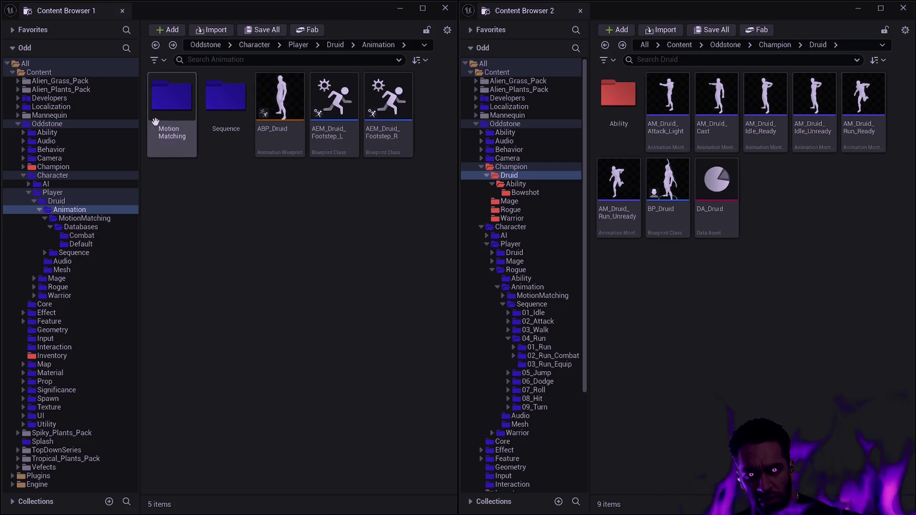
double_click(190, 136)
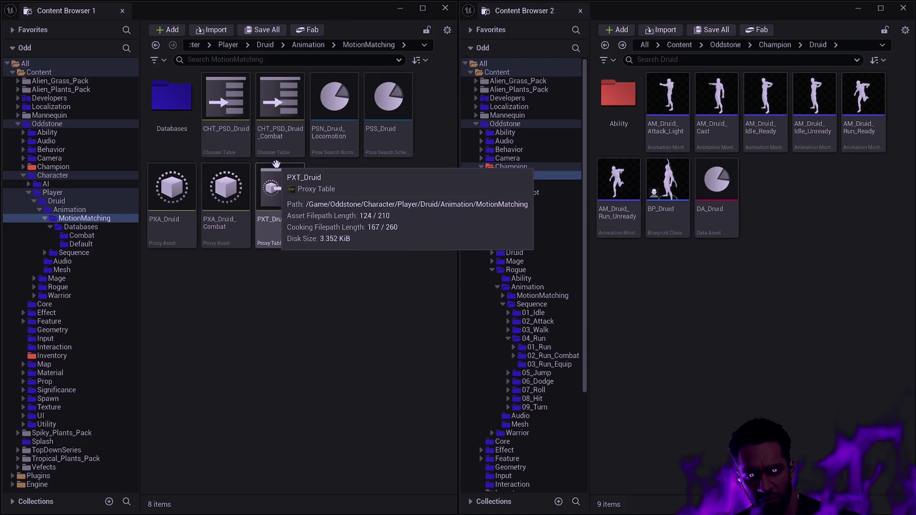
key("alt+Left")
double_click(231, 127)
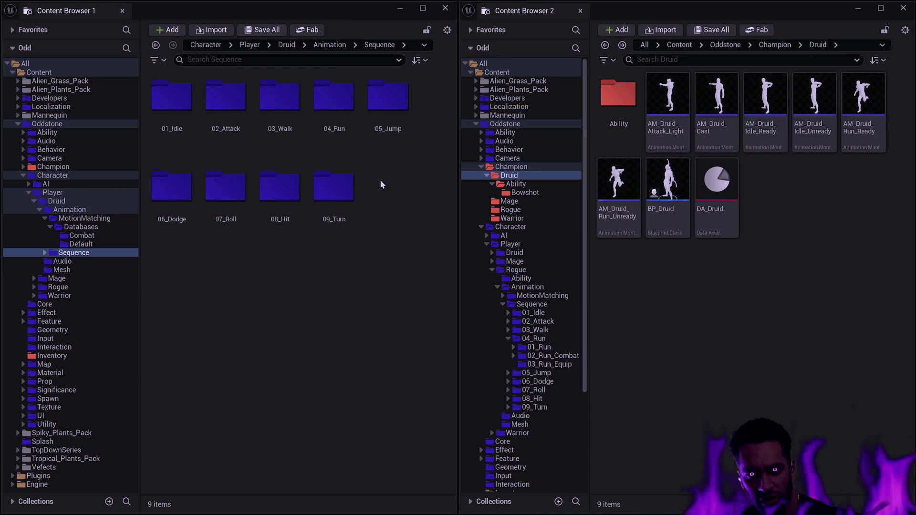
key("alt+Left")
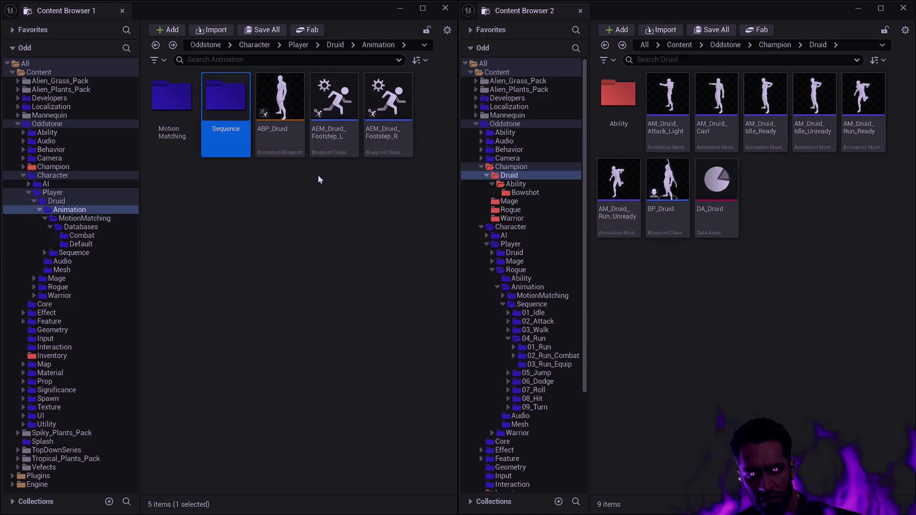
left_click(319, 180)
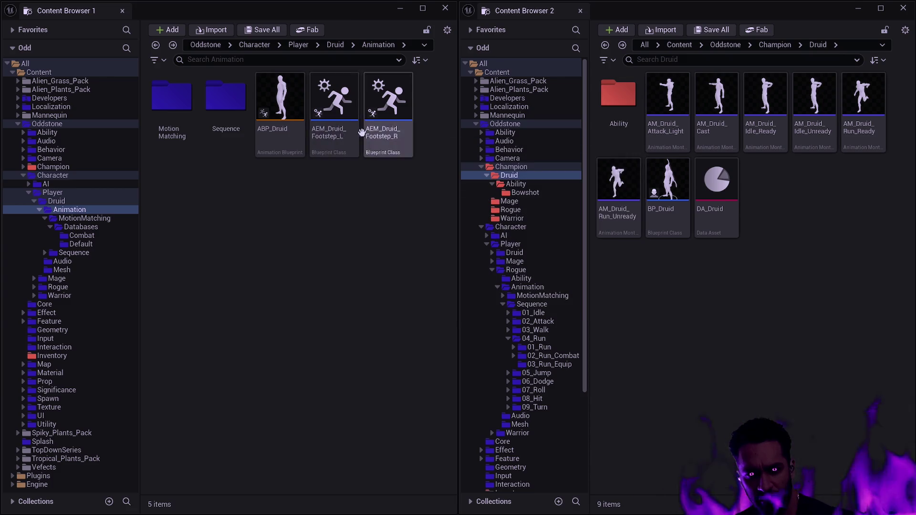
mouse_move(363, 130)
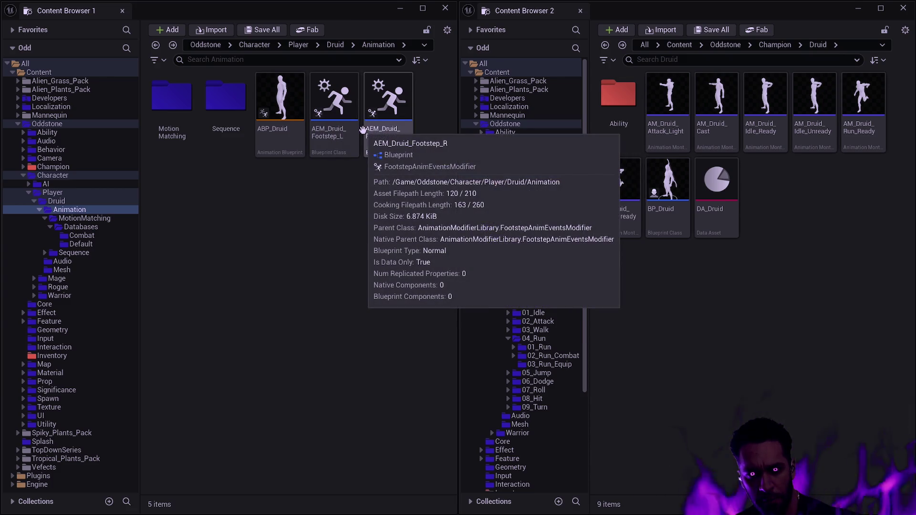
double_click(177, 110)
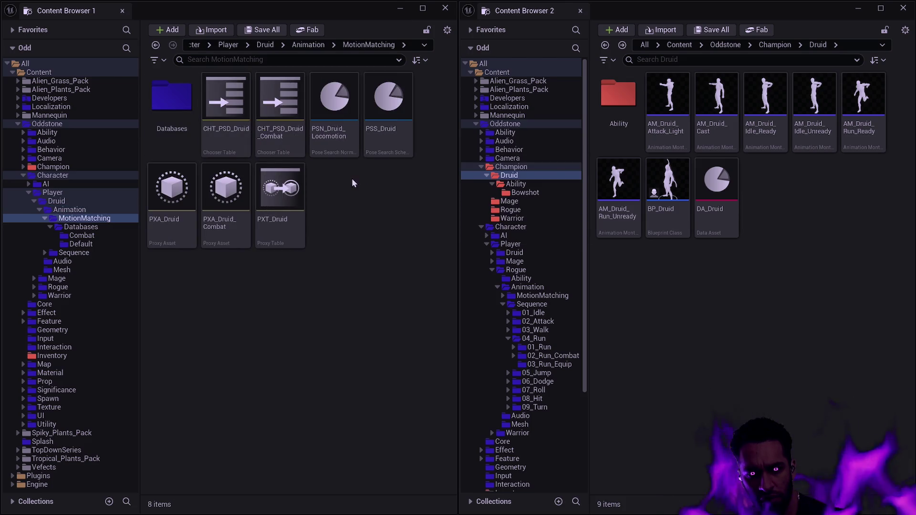
key("alt+Left")
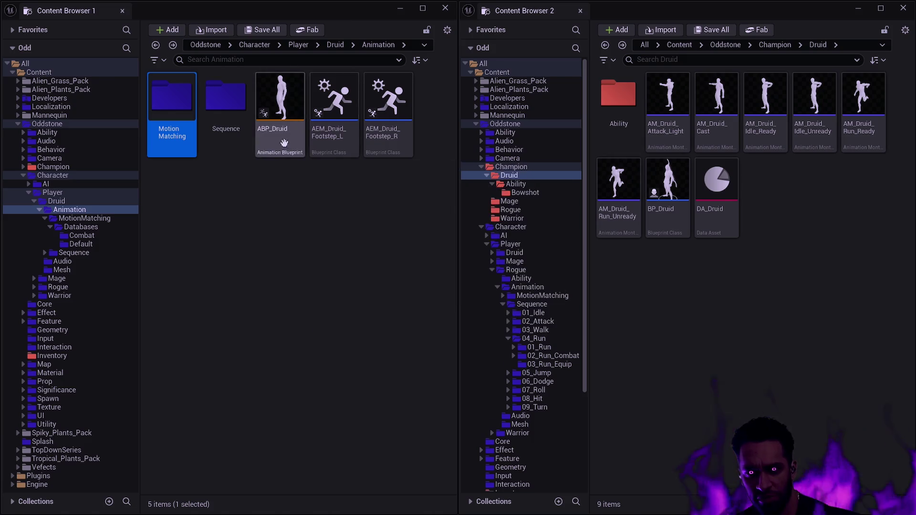
Move ABP_Druid into Champion/Druid, then peek into MotionMatching and return to Animation
mouse_move(278, 135)
mouse_move(278, 135)
left_mouse_down()
mouse_move(383, 175)
mouse_move(758, 227)
left_mouse_up()
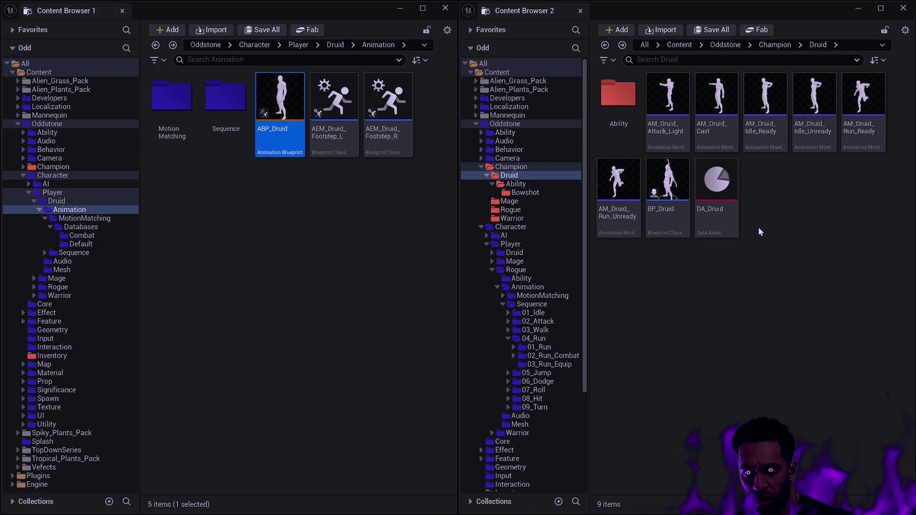
left_click(764, 240)
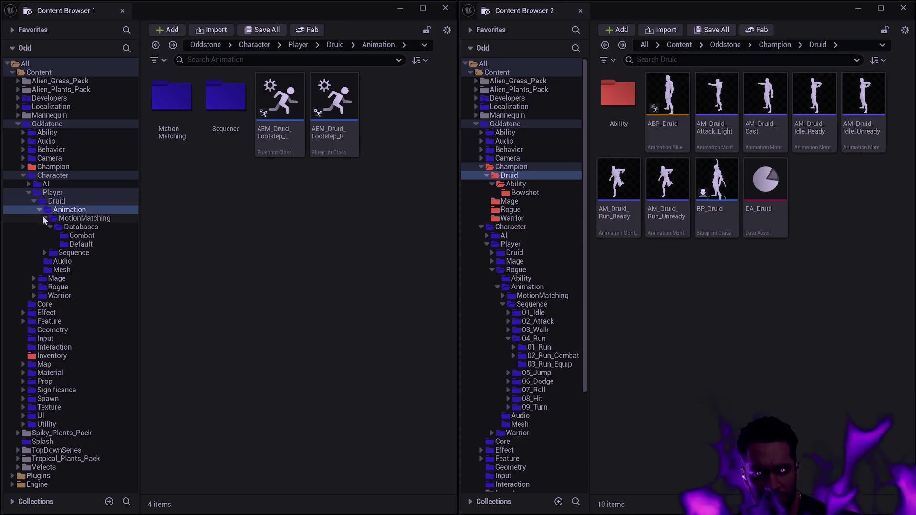
double_click(182, 108)
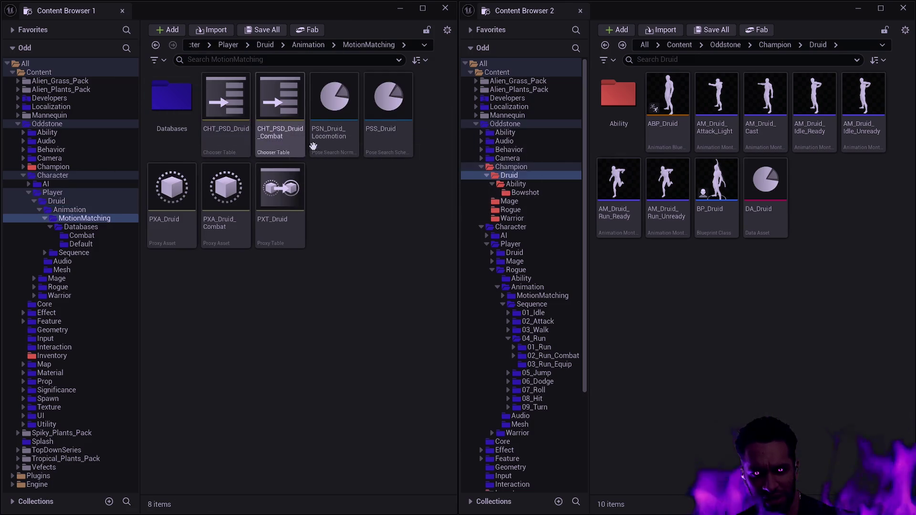
key("alt+Left")
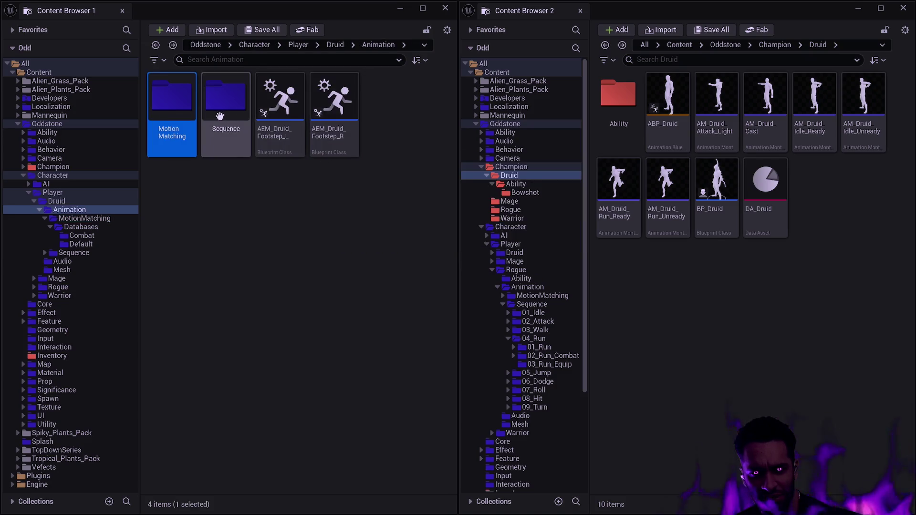
Move the Ability folder, BP_Mage and DA_Mage into the Champion/Mage folder
left_click(57, 279)
key("alt+Up")
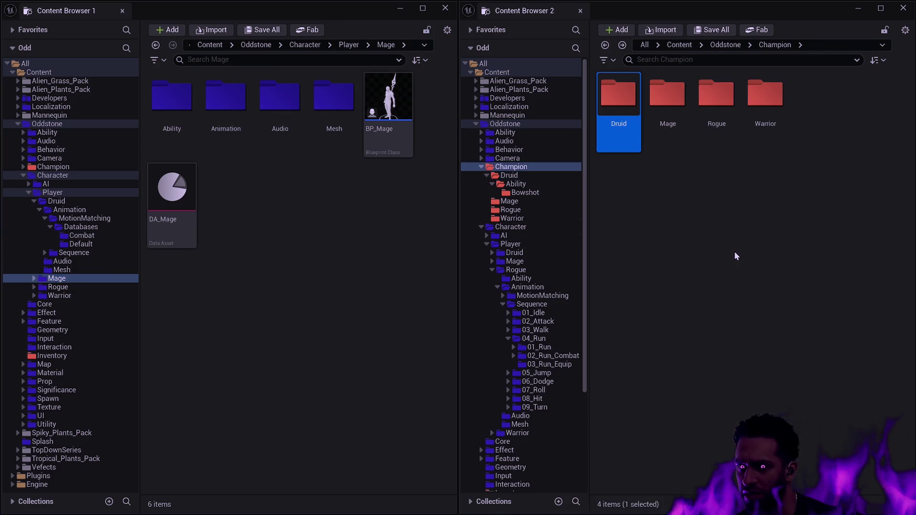
double_click(679, 142)
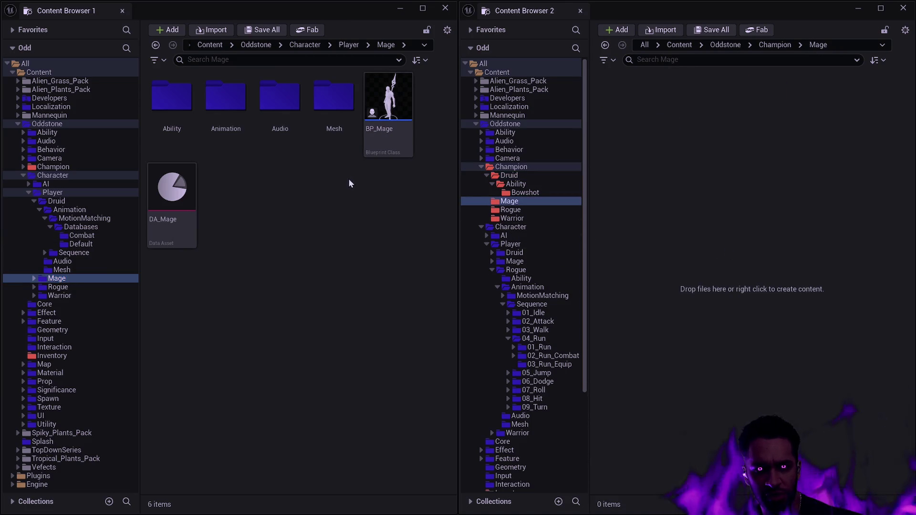
key("ctrl+a")
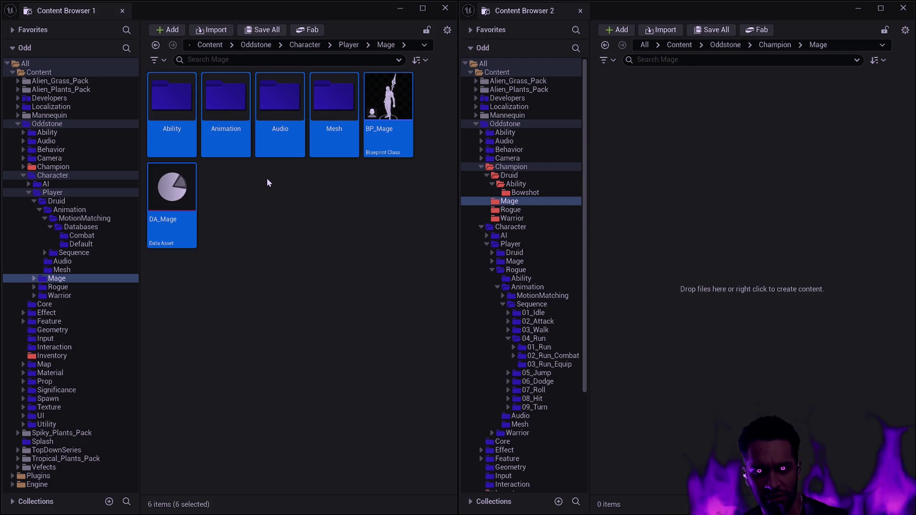
left_click(172, 188)
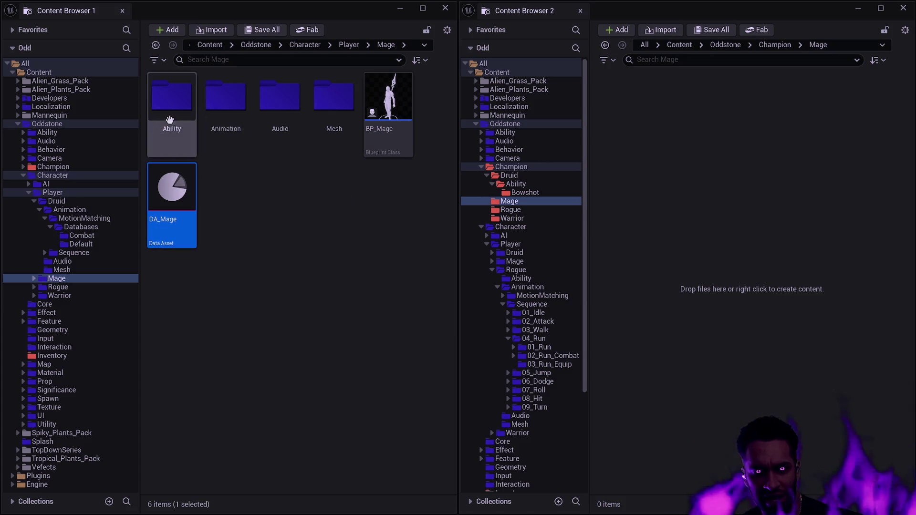
left_click(170, 119, "ctrl")
left_click(388, 103, "ctrl")
mouse_move(388, 102)
left_mouse_down()
mouse_move(426, 127)
mouse_move(668, 155)
mouse_move(655, 150)
left_mouse_up()
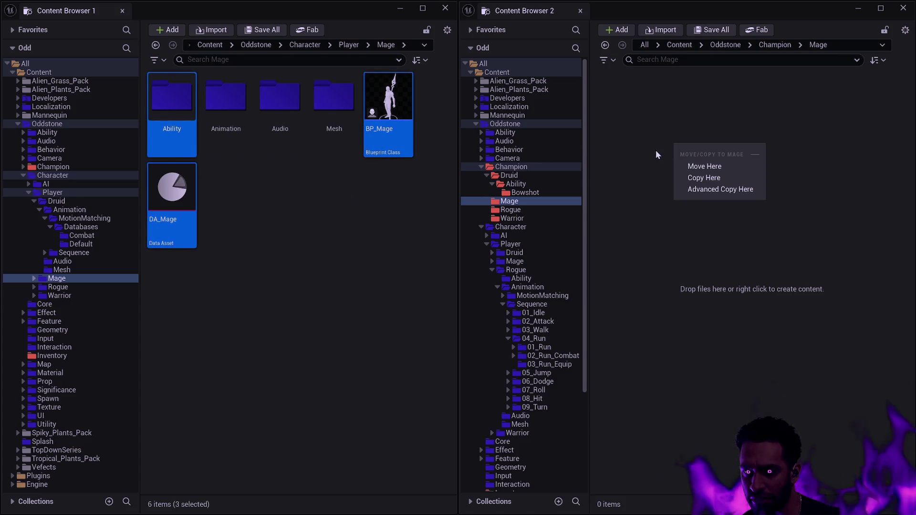
left_click(698, 166)
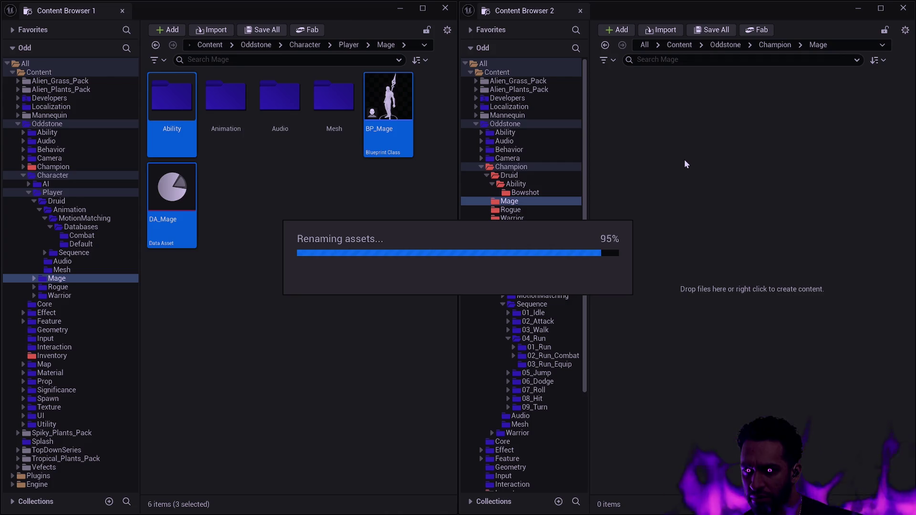
Colour the moved Ability folder red
right_click(618, 115)
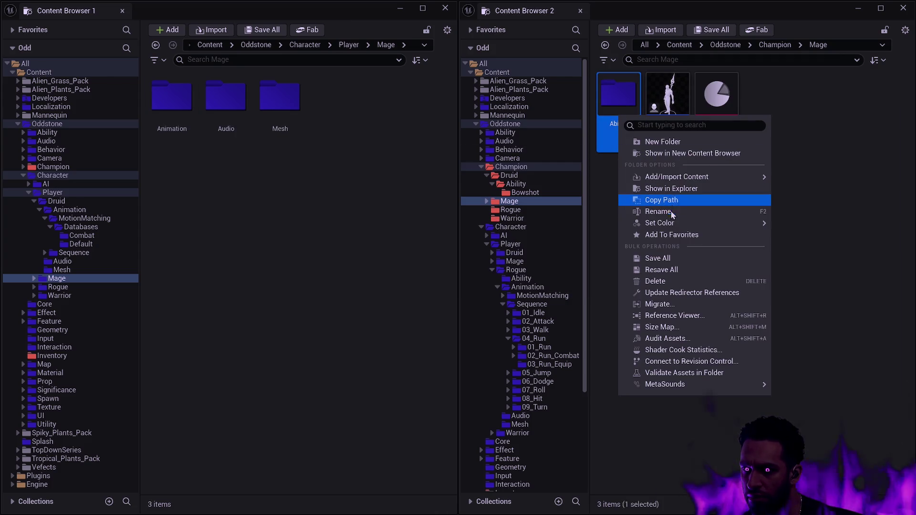
mouse_move(668, 223)
left_click(794, 291)
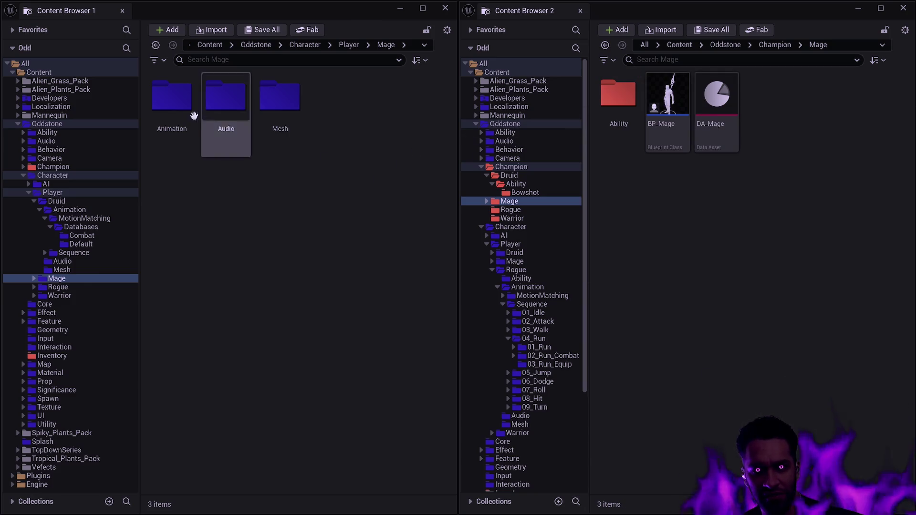
left_click(178, 113)
double_click(178, 112)
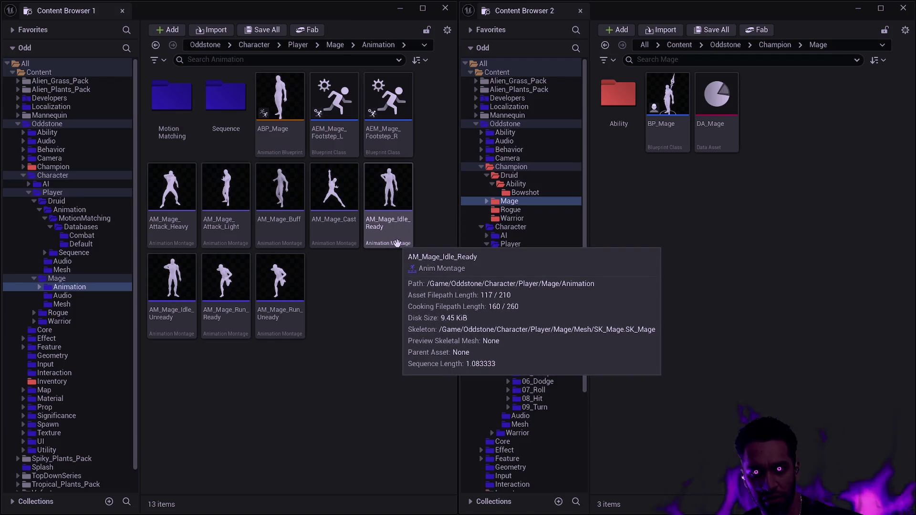
Move ABP_Mage and the eight AM_Mage montages into the Champion/Mage folder
left_click(297, 285)
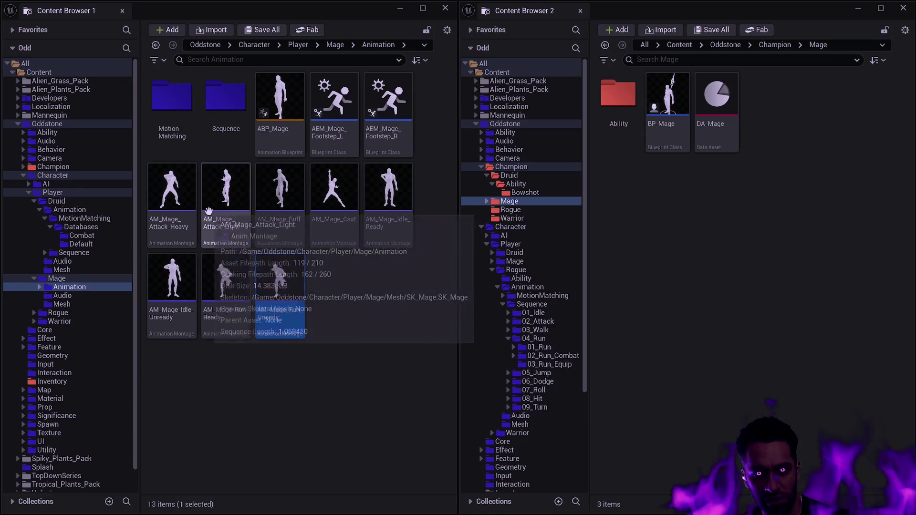
left_click(171, 191, "shift")
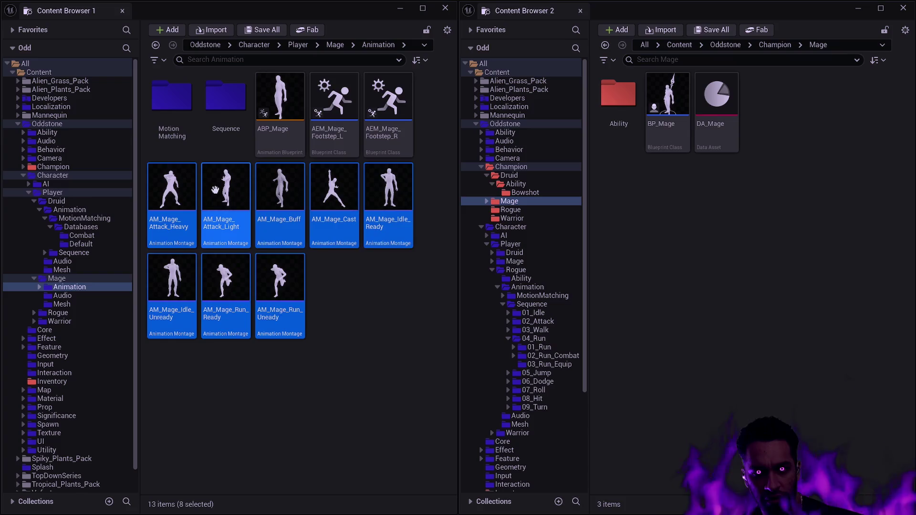
left_click(283, 144, "ctrl")
left_click_drag(283, 144, 680, 253)
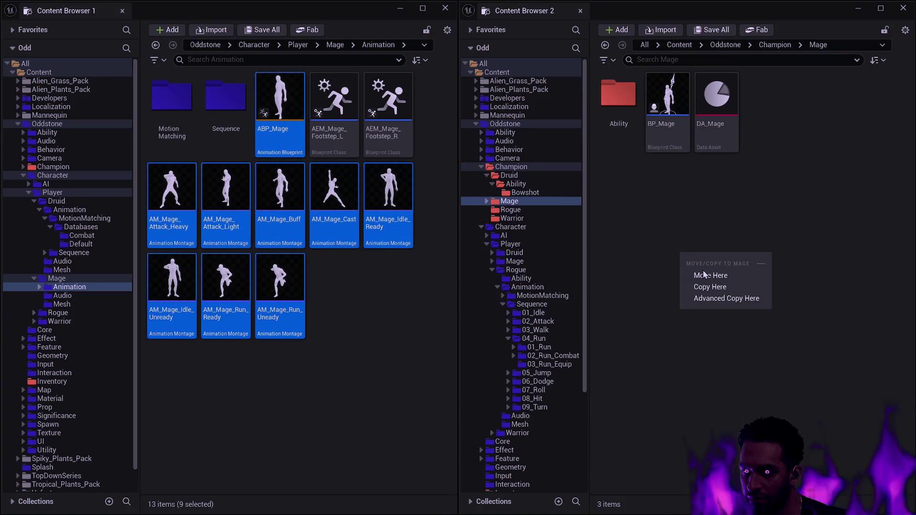
left_click(705, 276)
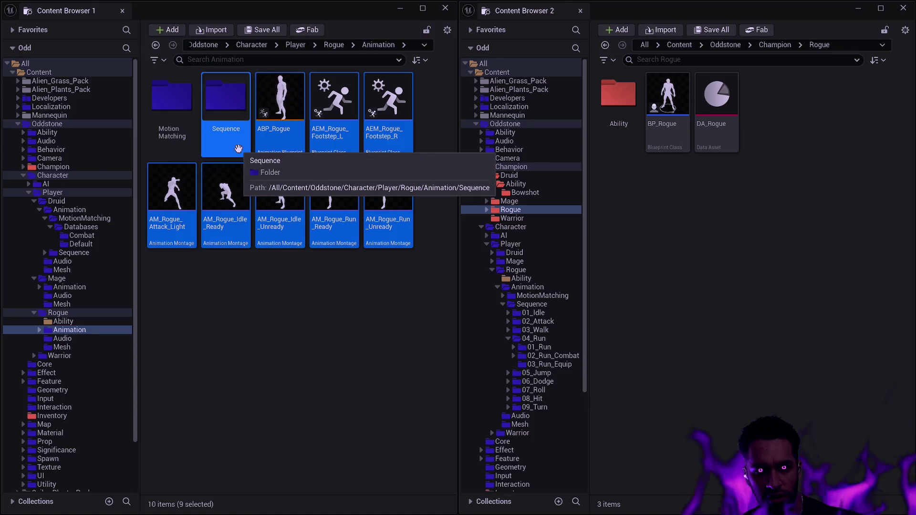
Move ABP_Rogue and the five Rogue montages into the Champion/Rogue folder
left_click(238, 149, "ctrl")
left_click(334, 120, "ctrl")
left_click(377, 119, "ctrl")
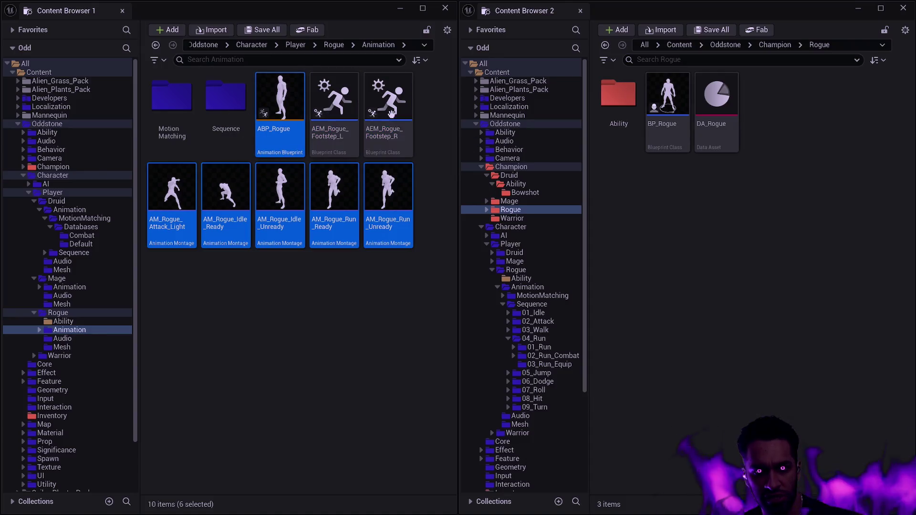
mouse_move(280, 105)
left_mouse_down()
mouse_move(685, 225)
mouse_move(674, 221)
left_mouse_up()
left_click(707, 242)
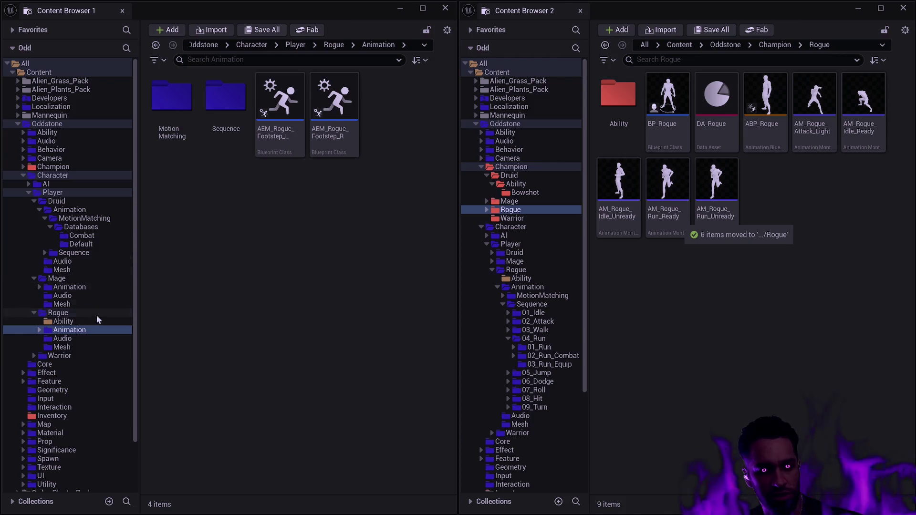
Update redirector references in the Rogue folder
left_click(66, 321)
right_click(62, 313)
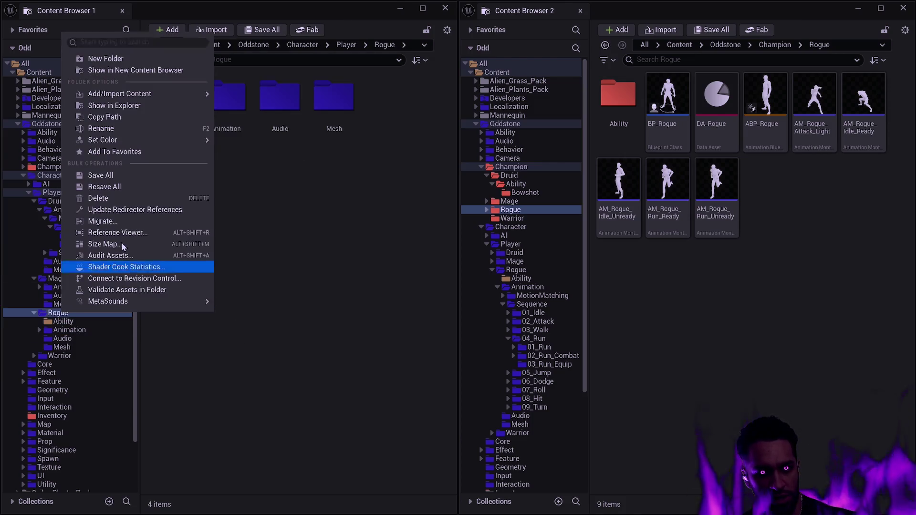
left_click(120, 210)
left_click(372, 394)
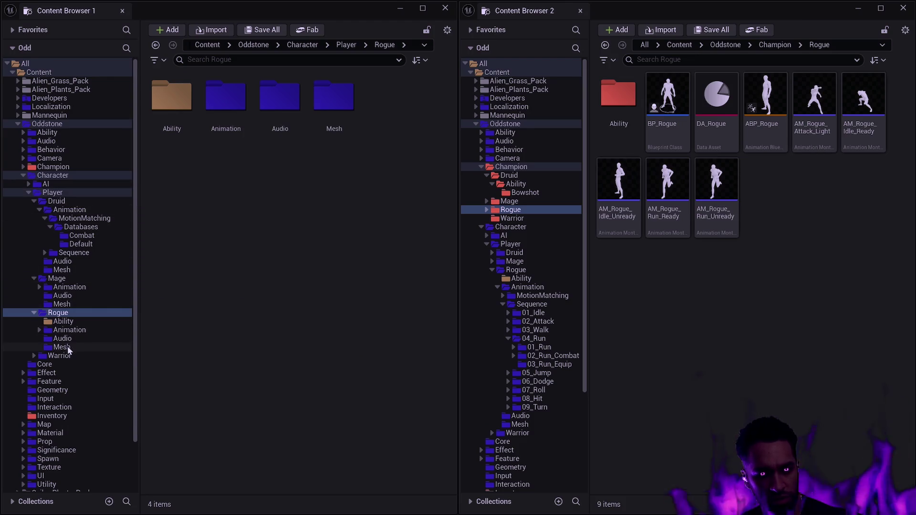
left_click(59, 356)
key("alt+Left")
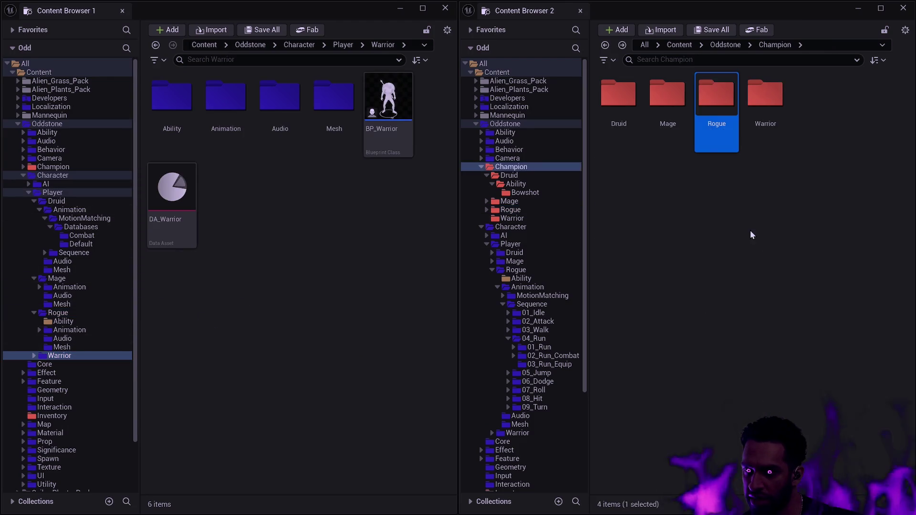
Move BP_Warrior, DA_Warrior and the Ability folder into Champion/Warrior
double_click(756, 133)
left_click(385, 113)
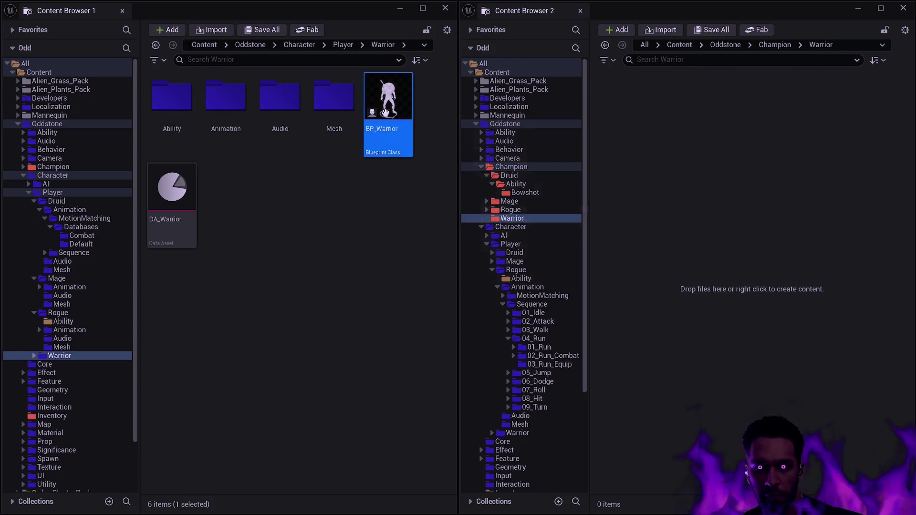
left_click(189, 198, "ctrl")
left_click(176, 115, "ctrl")
mouse_move(353, 155)
left_mouse_down()
mouse_move(660, 143)
mouse_move(652, 161)
left_mouse_up()
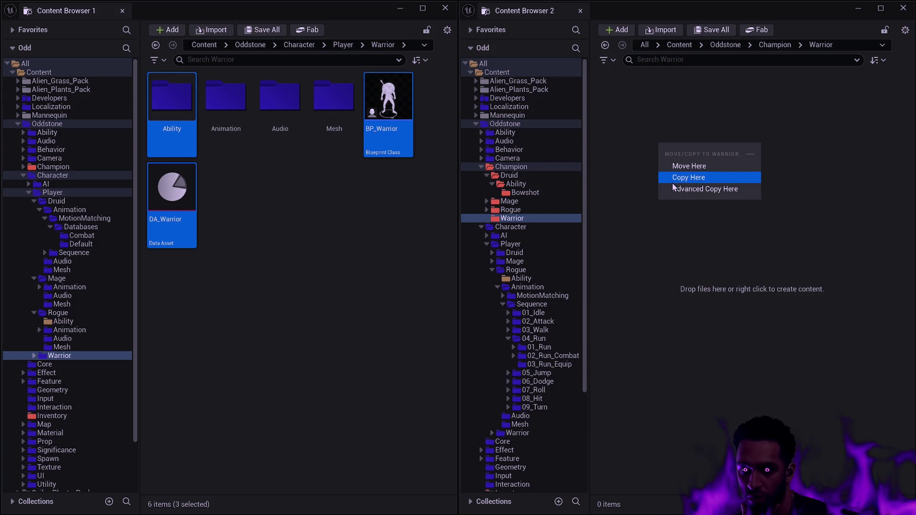
left_click(700, 167)
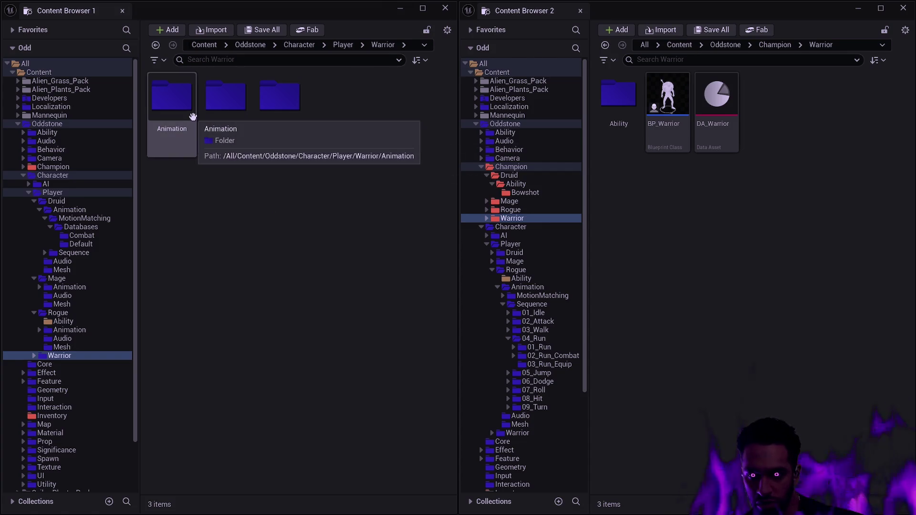
Colour the moved Warrior Ability folder red
double_click(192, 117)
right_click(625, 106)
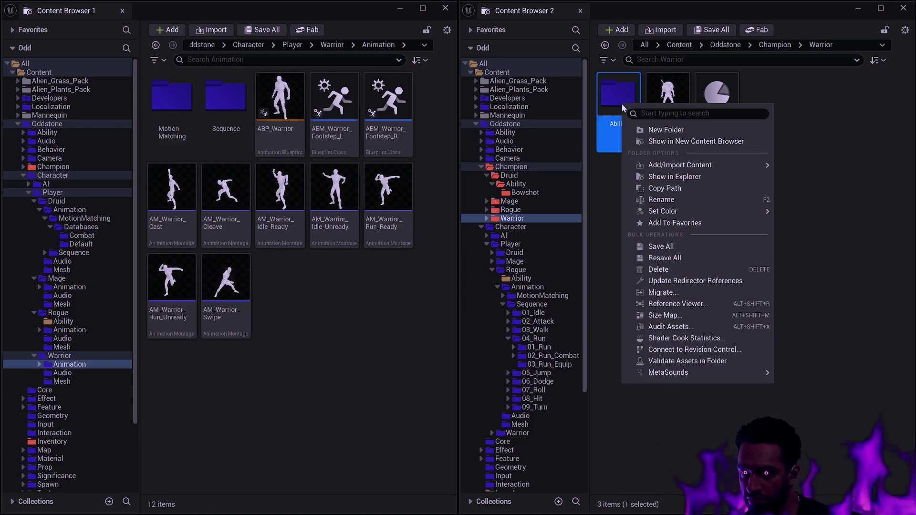
mouse_move(705, 211)
left_click(802, 281)
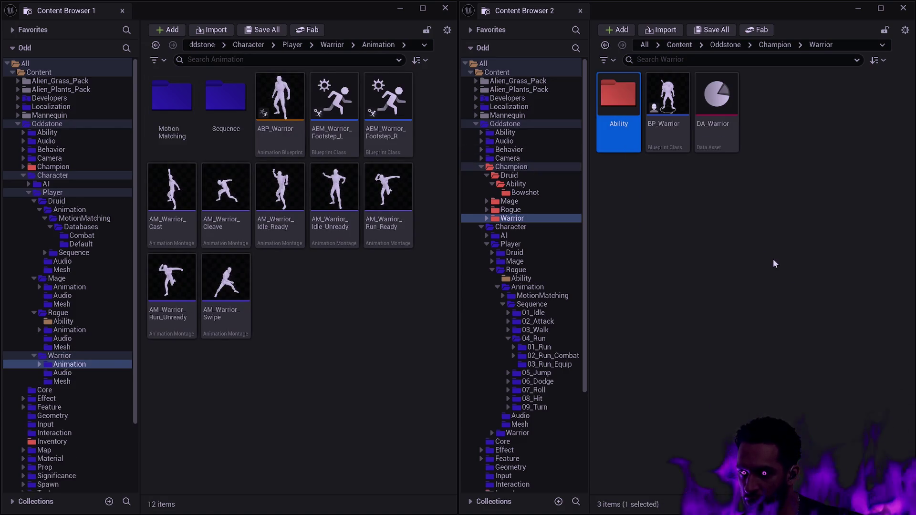
Move ABP_Warrior and the seven Warrior montages into Champion/Warrior
key("ctrl+a")
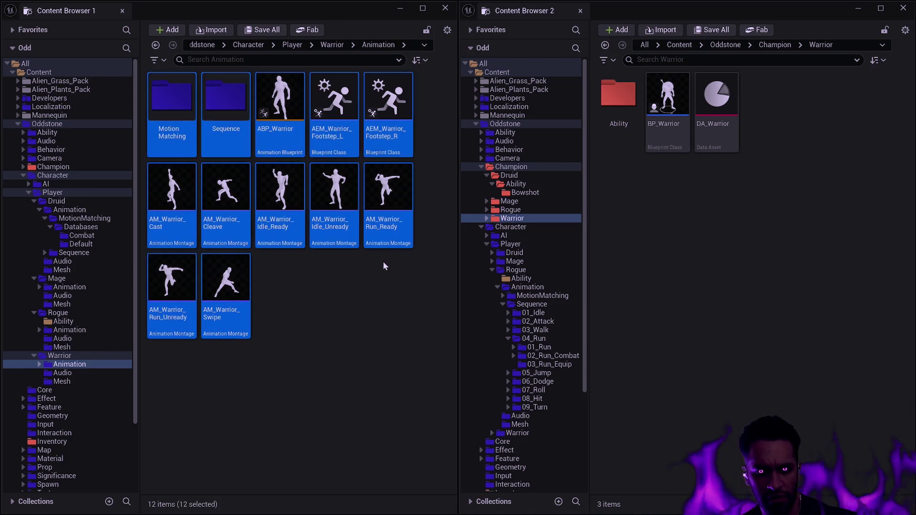
left_click(300, 109, "ctrl")
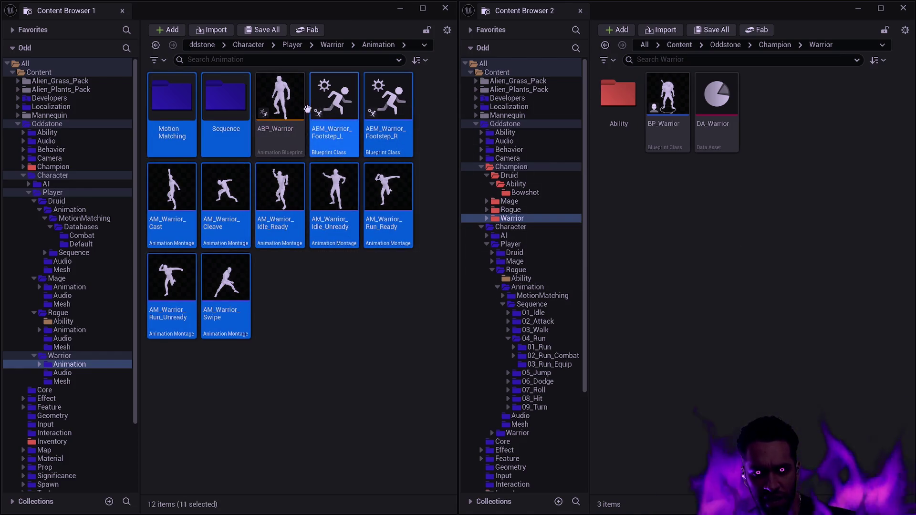
mouse_move(357, 145)
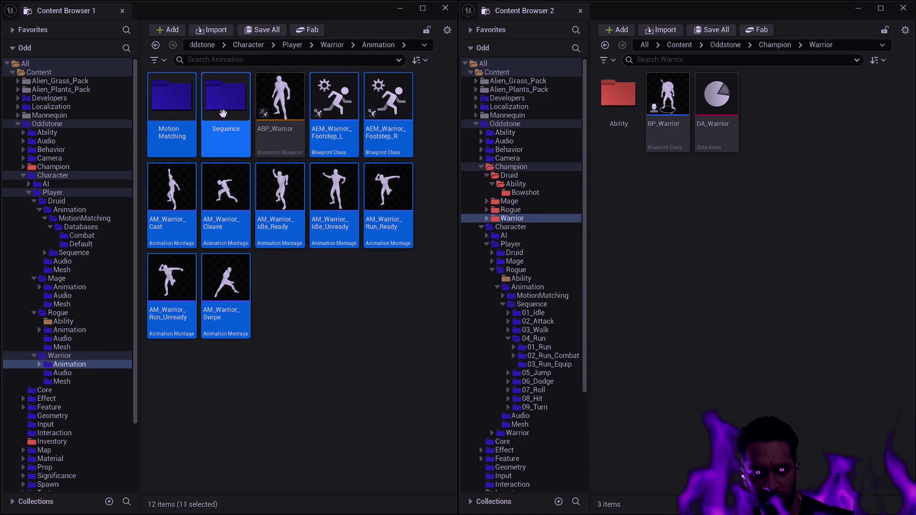
left_click(175, 102, "ctrl")
left_click(336, 109, "ctrl")
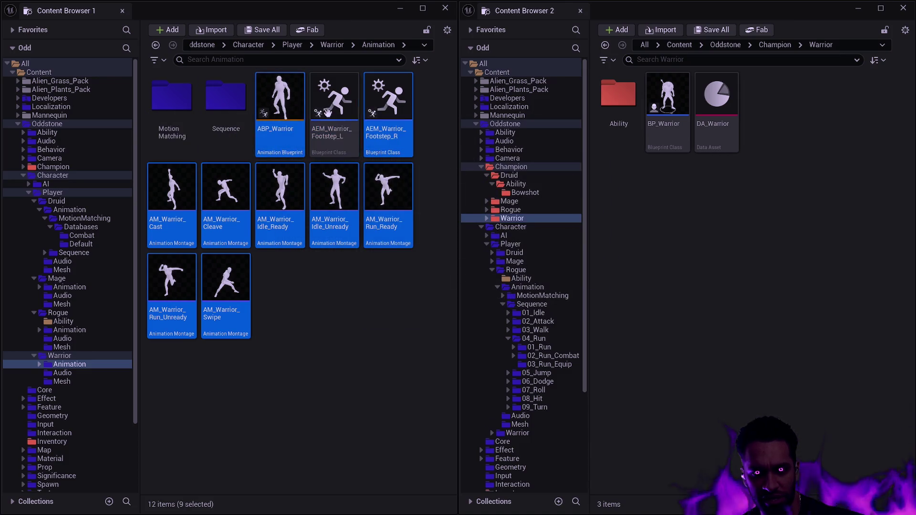
left_click(391, 109, "ctrl")
mouse_move(281, 134)
left_mouse_down()
mouse_move(694, 188)
mouse_move(700, 202)
left_mouse_up()
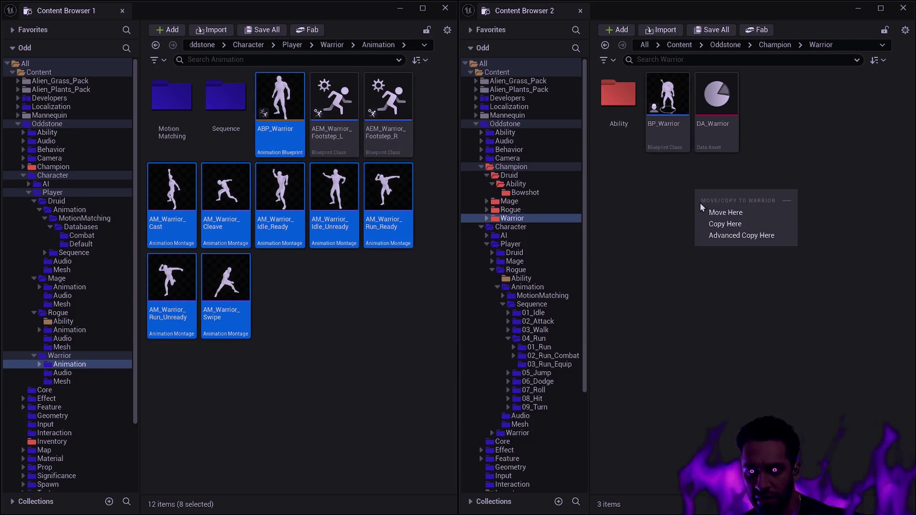
left_click(715, 212)
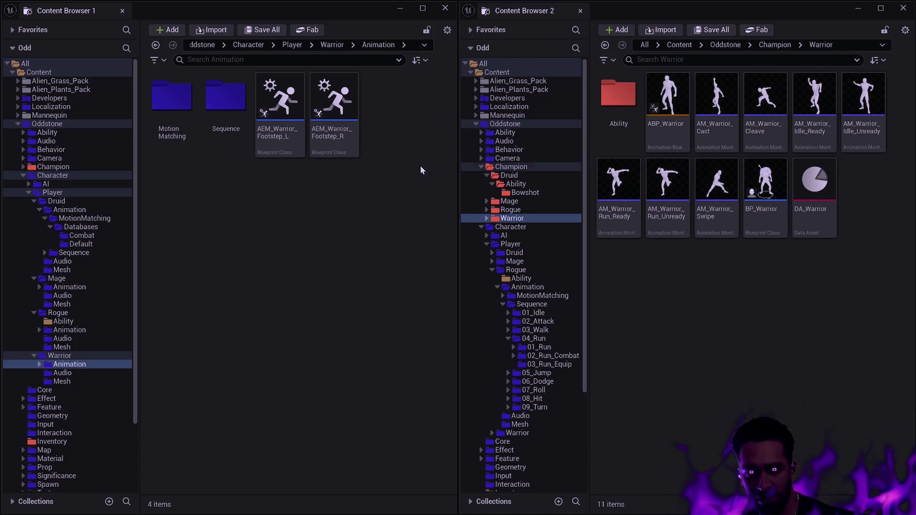
left_click(399, 8)
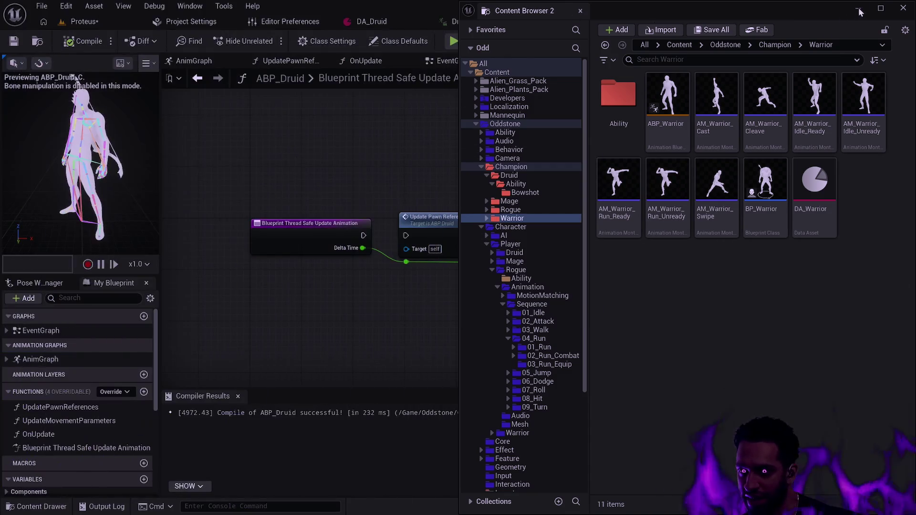
Set the application scale to 1.0 and save the Proteus level
left_click(857, 9)
left_click(639, 306)
type("1")
key("Return")
left_click(641, 265)
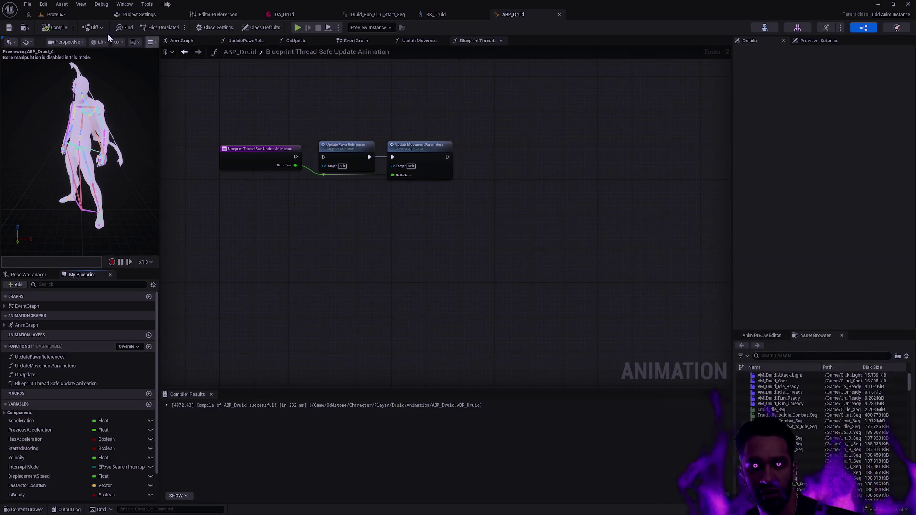
left_click(56, 15)
left_click(7, 28)
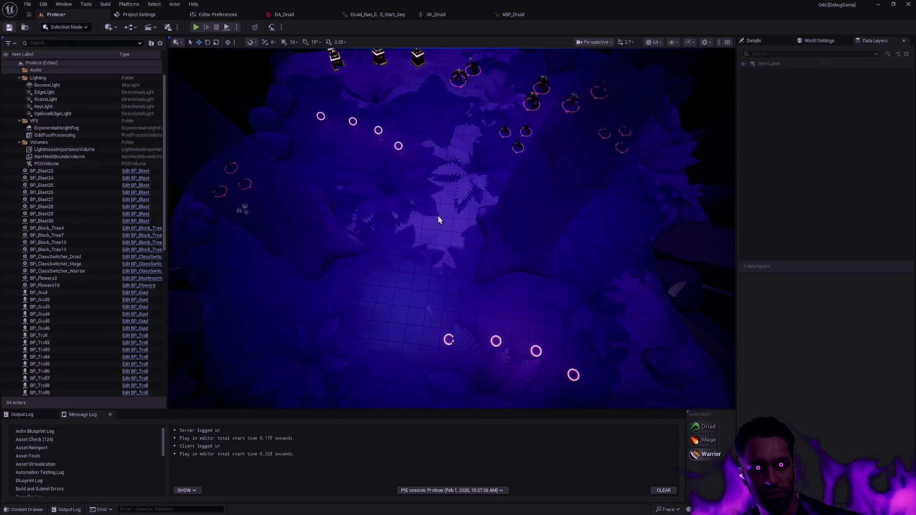
Open the Padzoo level from Map > Depth and start a play session
key("ctrl+space")
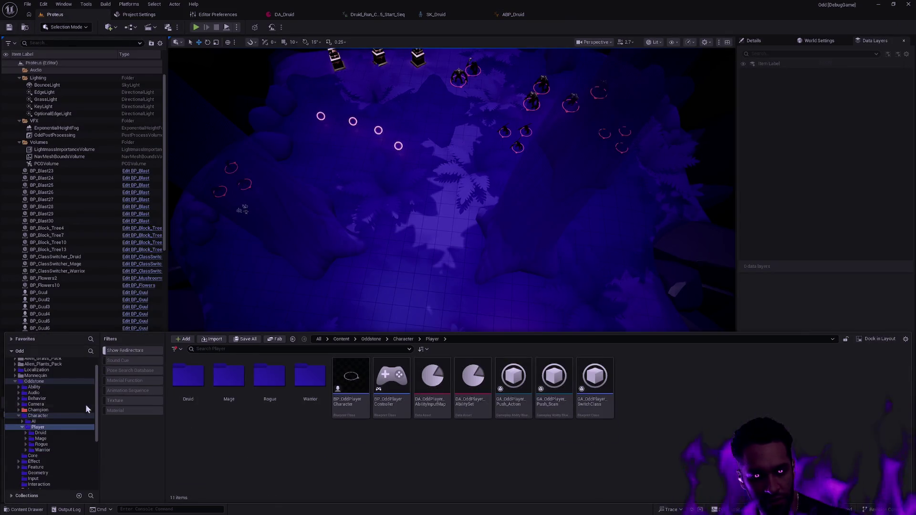
scroll(61, 429, "down", 3)
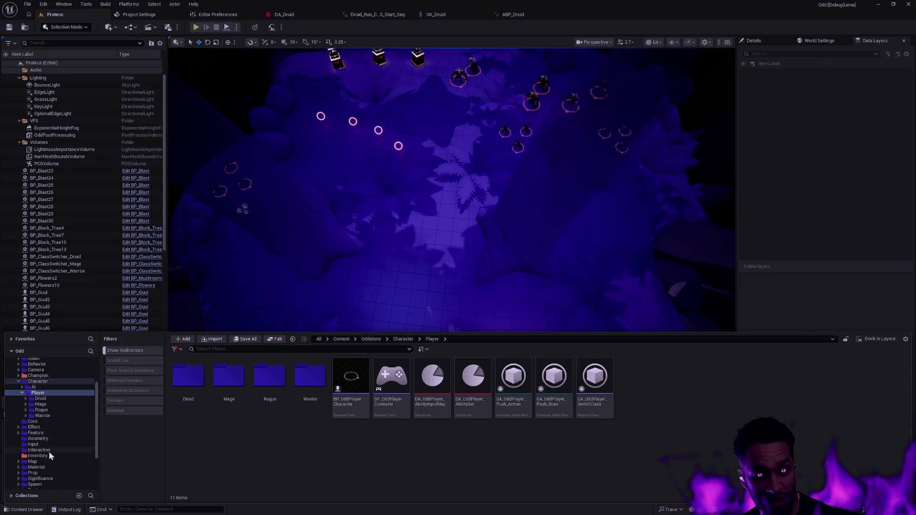
left_click(32, 461)
double_click(225, 385)
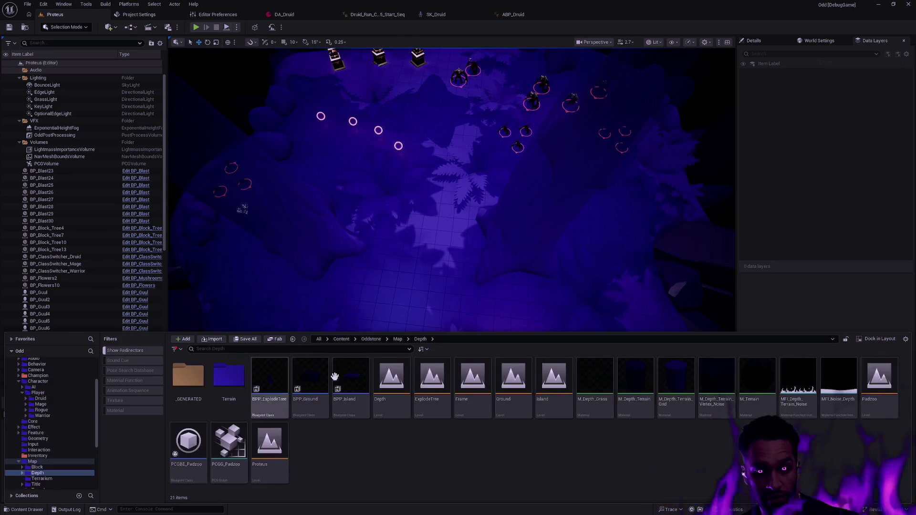
double_click(888, 400)
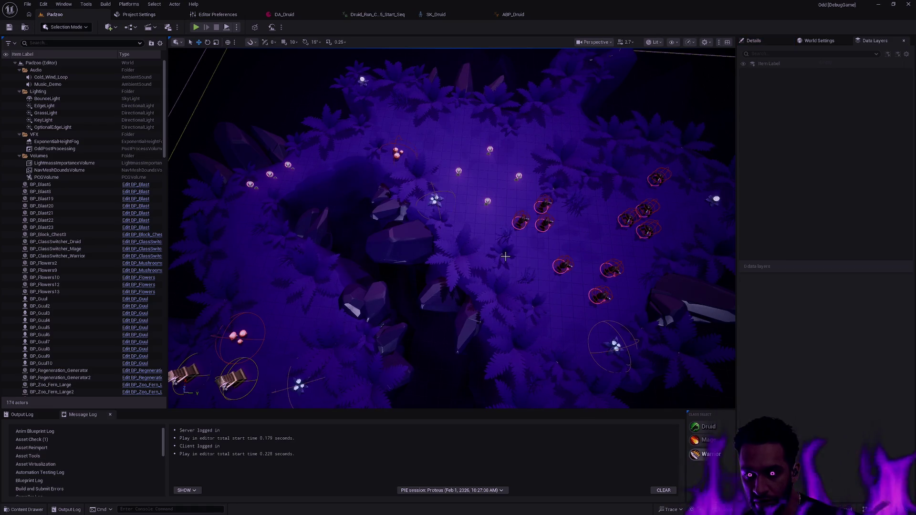
mouse_move(521, 283)
left_mouse_down()
mouse_move(592, 239)
mouse_move(537, 272)
mouse_move(539, 258)
mouse_move(533, 283)
left_mouse_up()
key("alt+p")
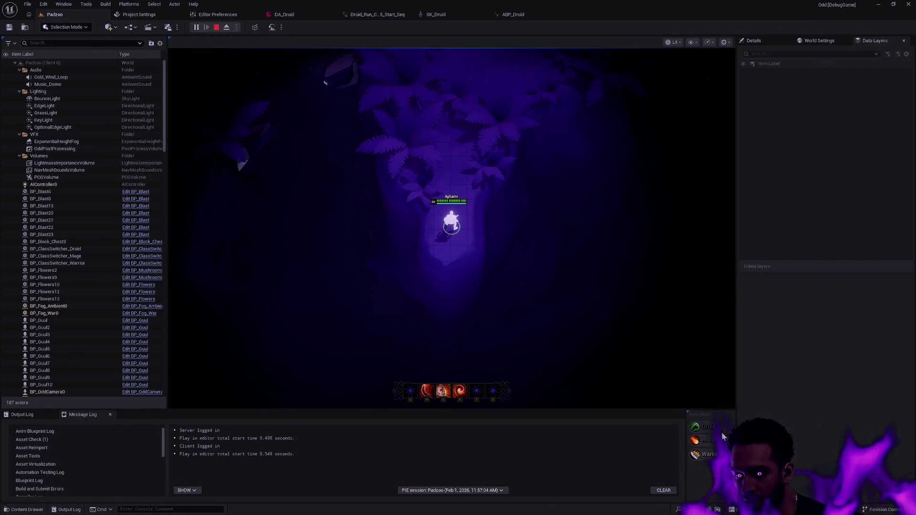
Restart the play session and walk the Druid up the path in full-screen view
key("Escape")
key("alt+p")
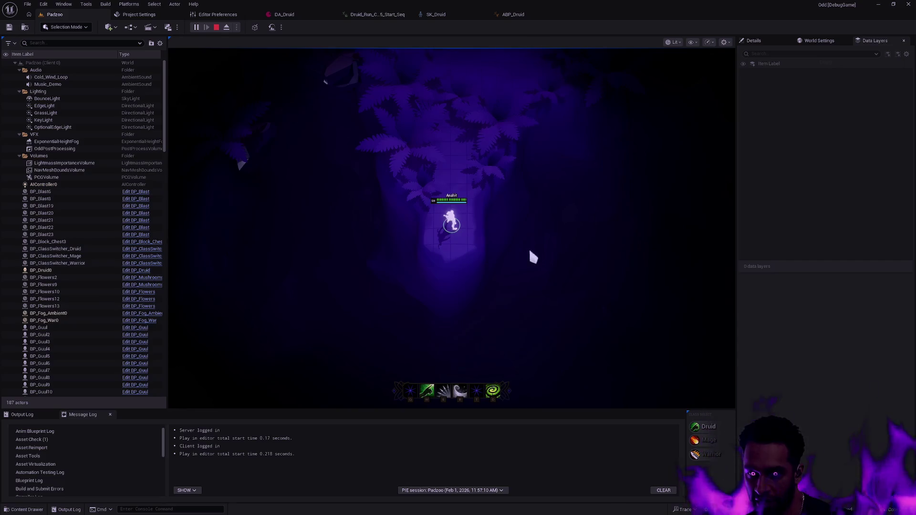
key("w")
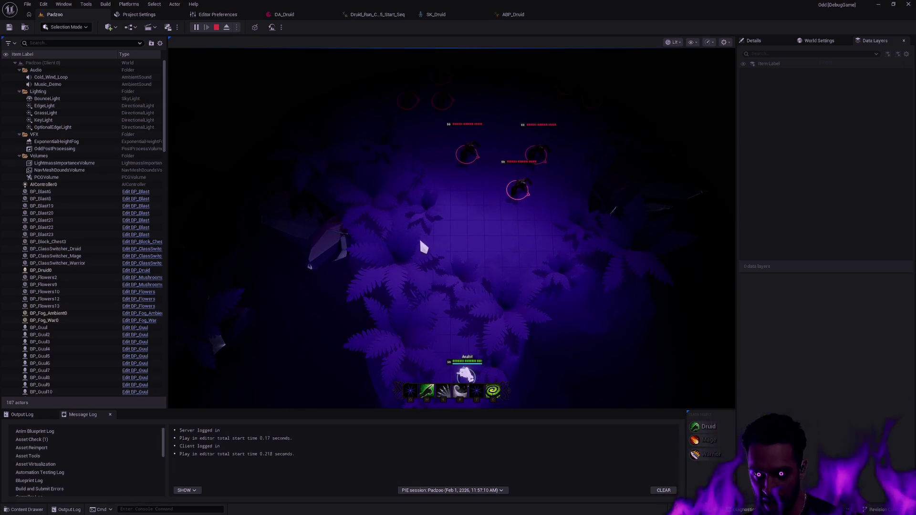
key("F11")
Lead the Druid into the enemy pack, kiting them while casting E and R abilities
left_click(430, 106)
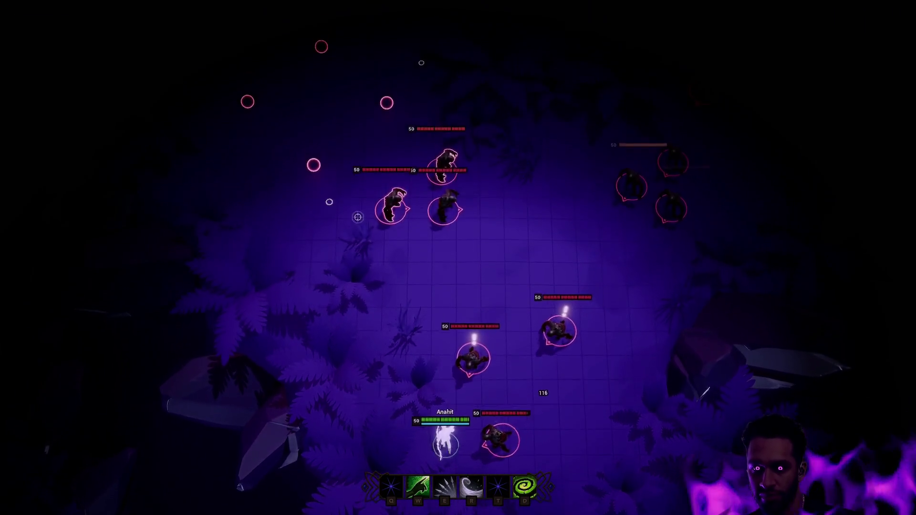
left_click(660, 382)
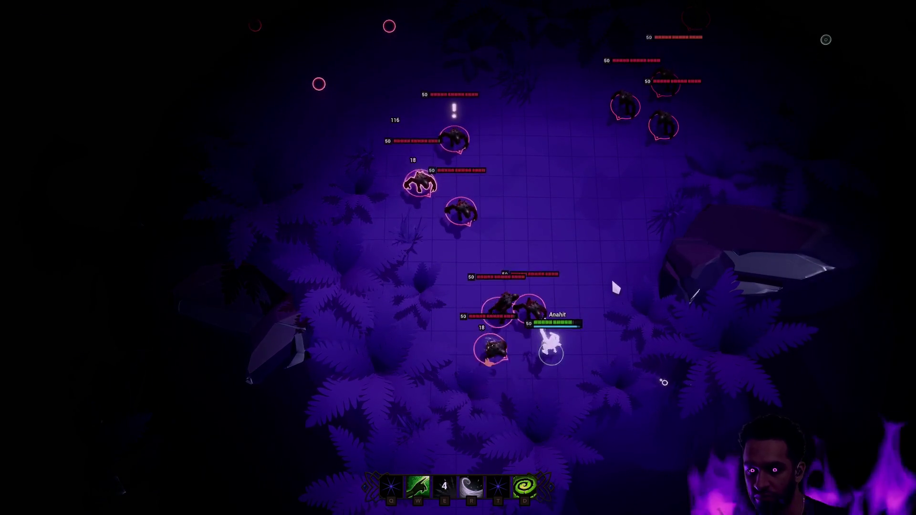
key("e")
key("r")
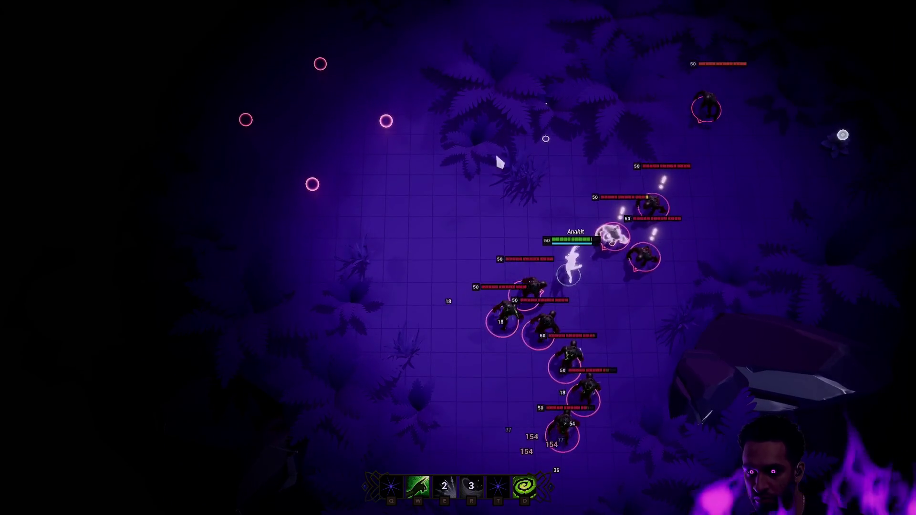
left_click(394, 194)
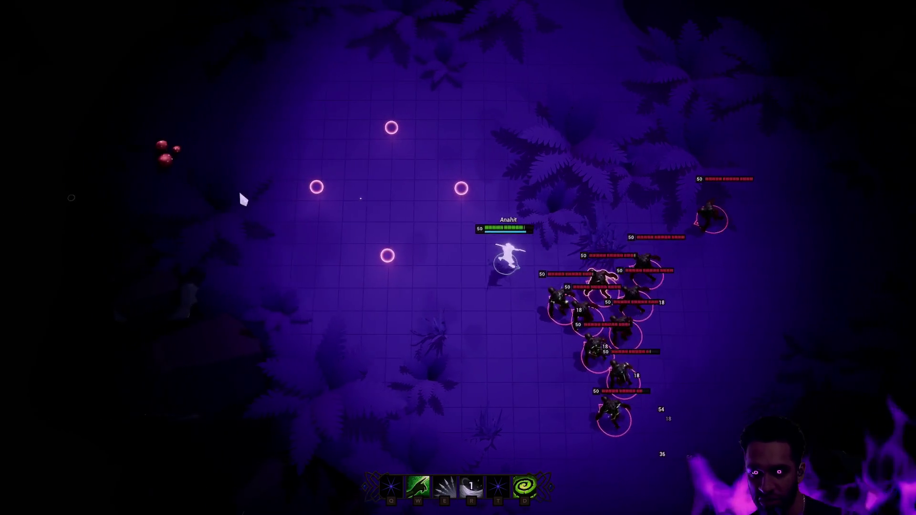
key("e")
left_click(232, 240)
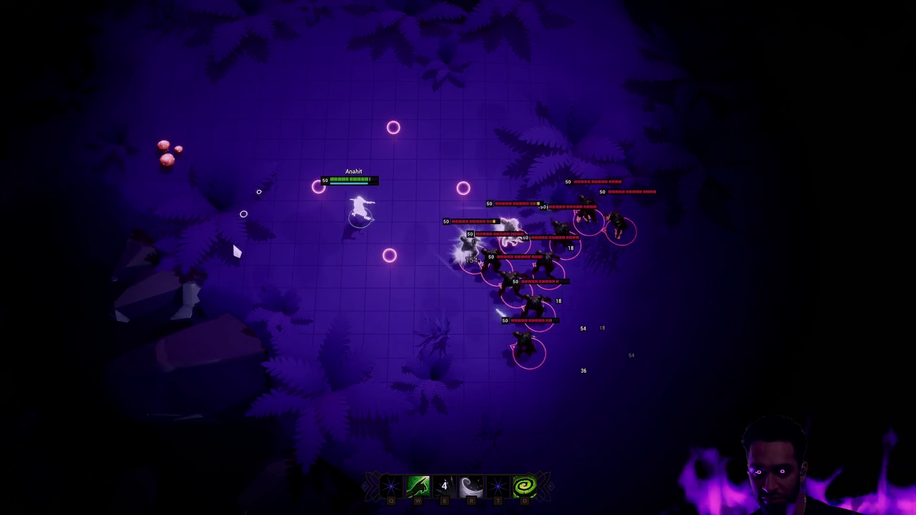
left_click(243, 133)
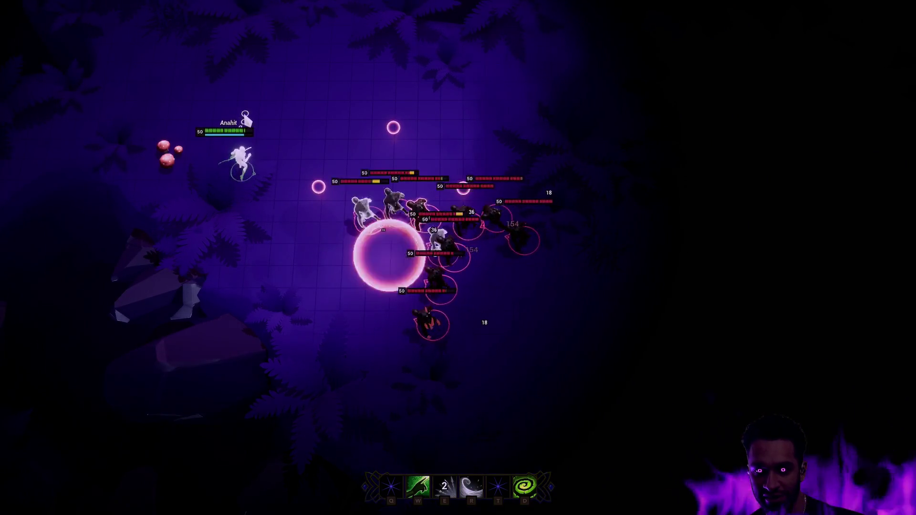
key("r")
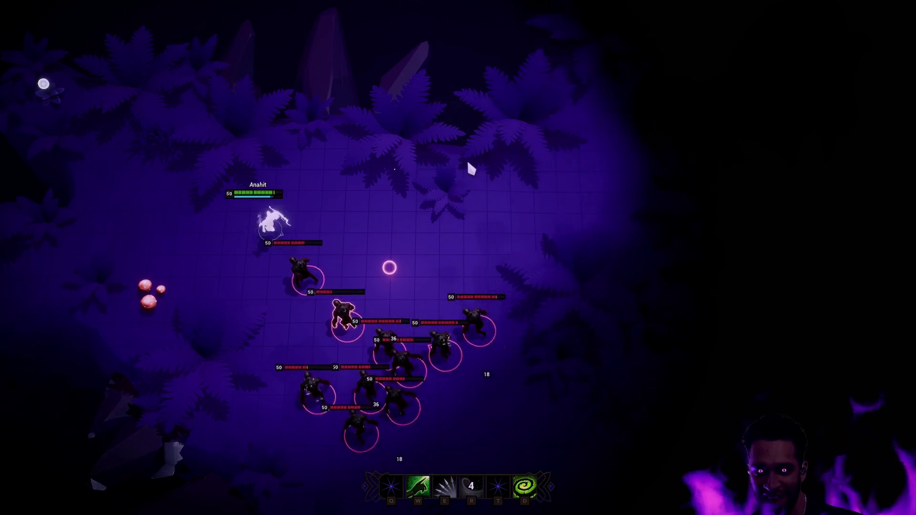
key("e")
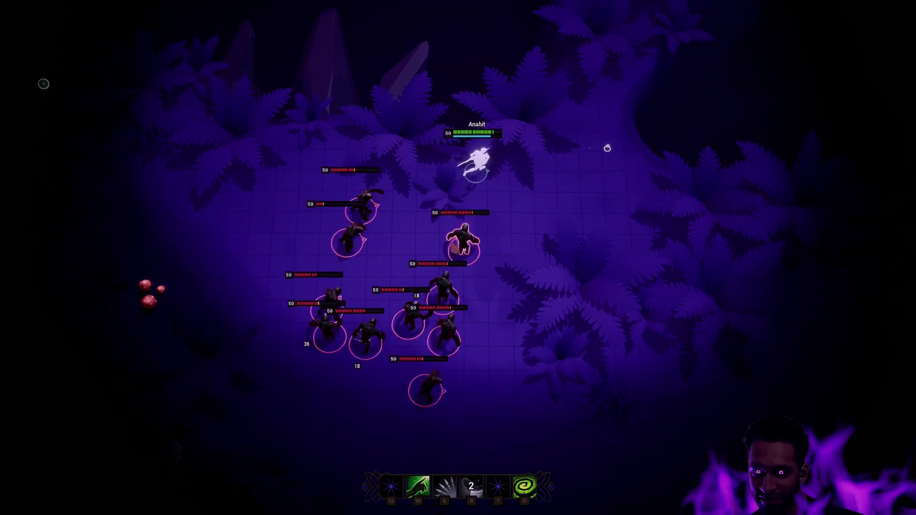
Activate the D buff, attack the enemy pack, then stop the play session
left_click(581, 329)
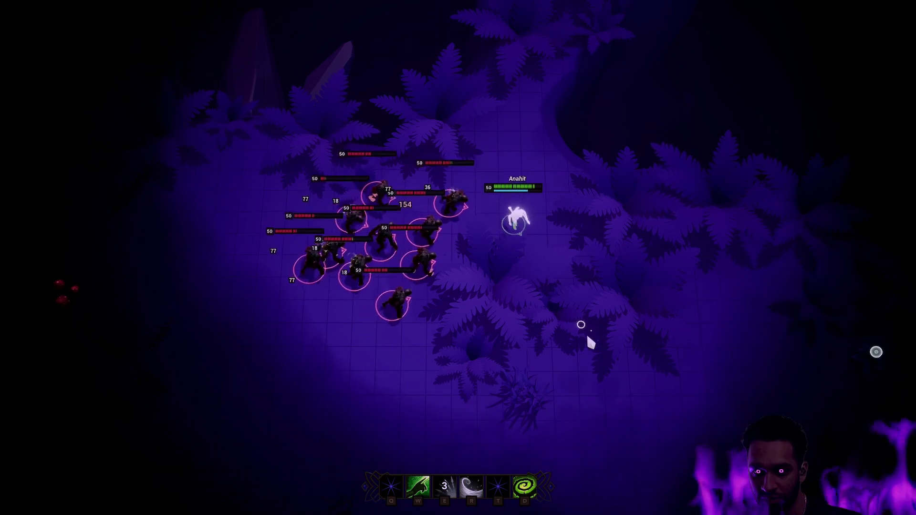
key("d")
left_click(632, 352)
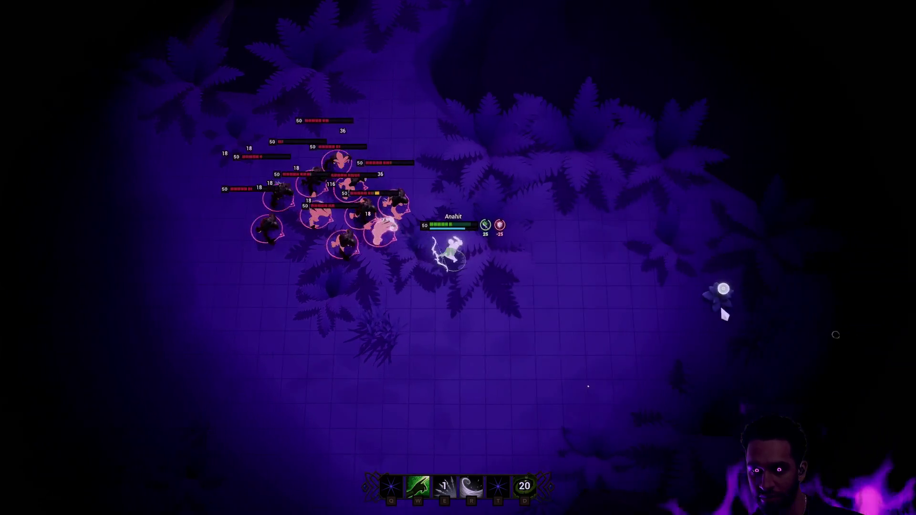
left_click(648, 315)
left_click(436, 244)
left_click(625, 329)
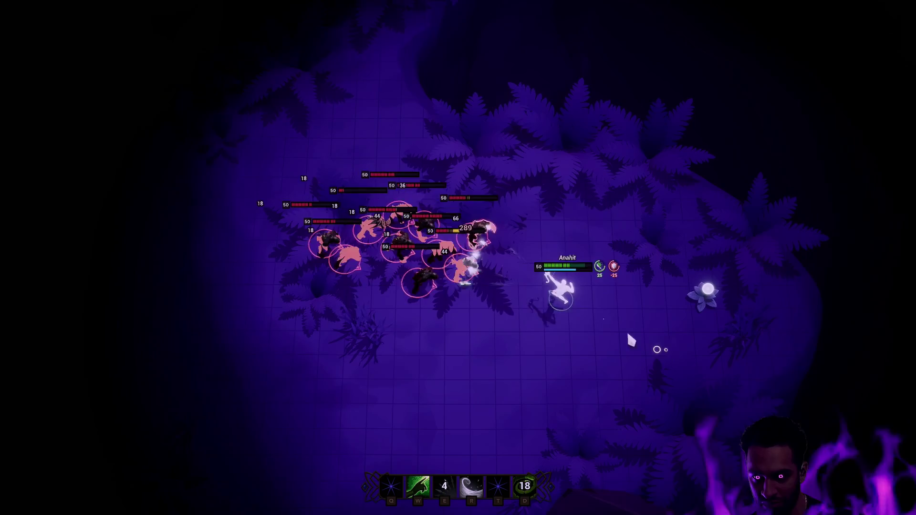
key("Escape")
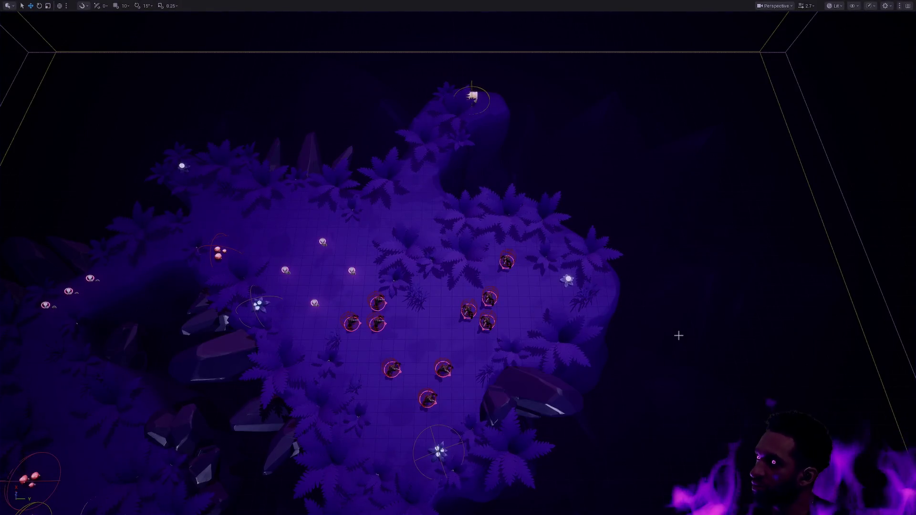
Restore the editor layout and orbit to a top-down overview of the arena
key("F11")
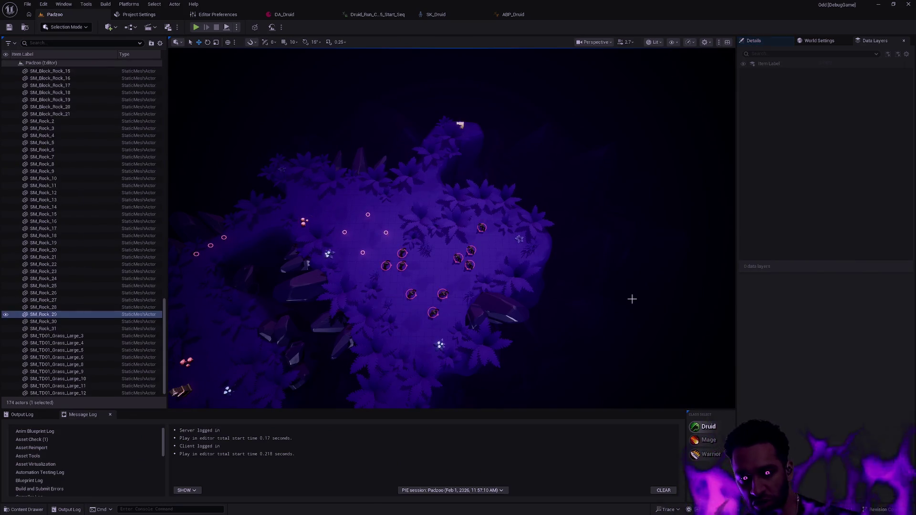
mouse_move(622, 302)
left_mouse_down()
mouse_move(601, 307)
mouse_move(604, 241)
left_mouse_up()
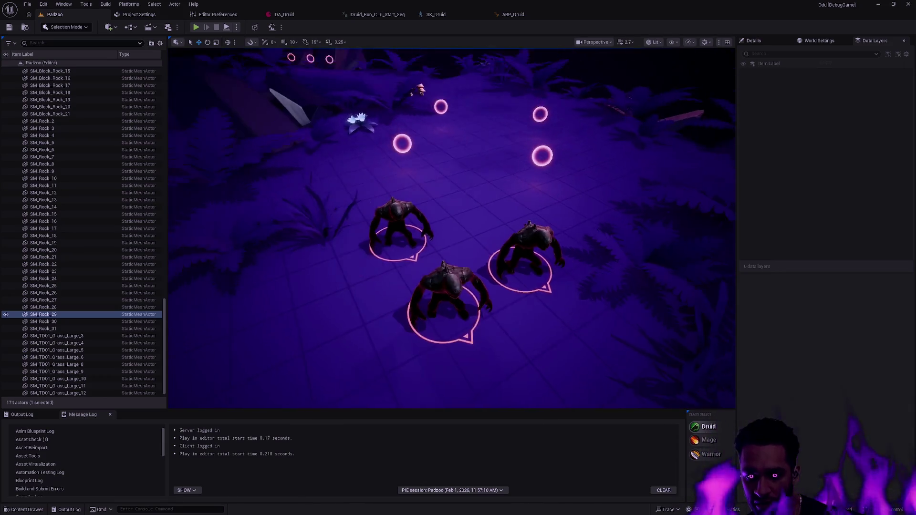
left_click_drag(625, 302, 625, 302)
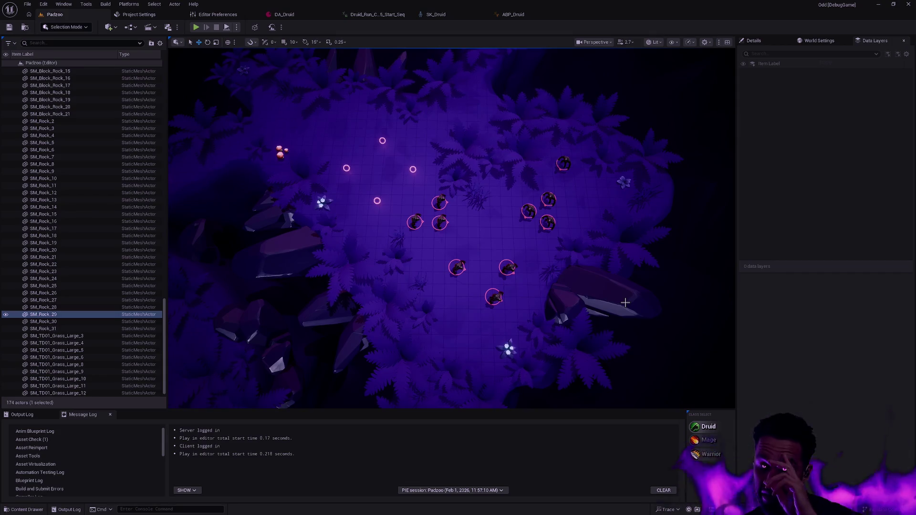
key("a")
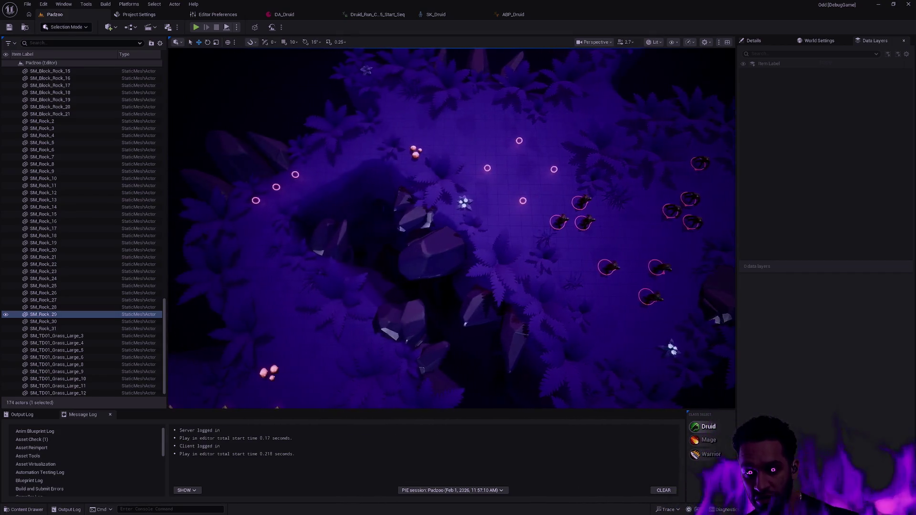
Place BP_Lich from Character/AI/Lich into the arena and start a play session
key("ctrl+space")
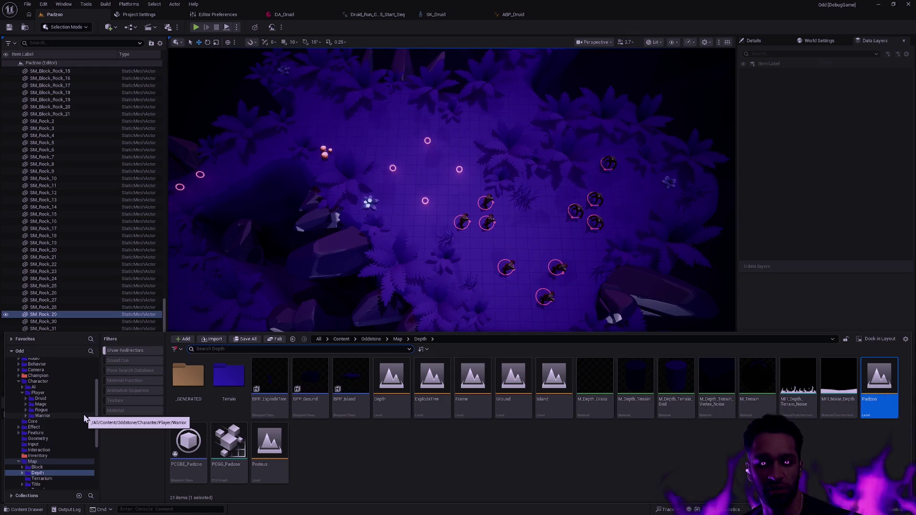
scroll(82, 414, "up", 3)
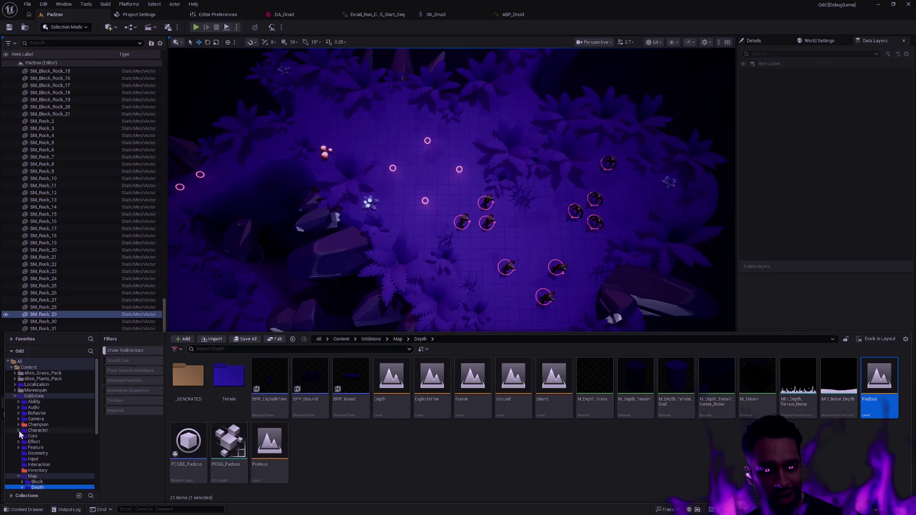
left_click(22, 436)
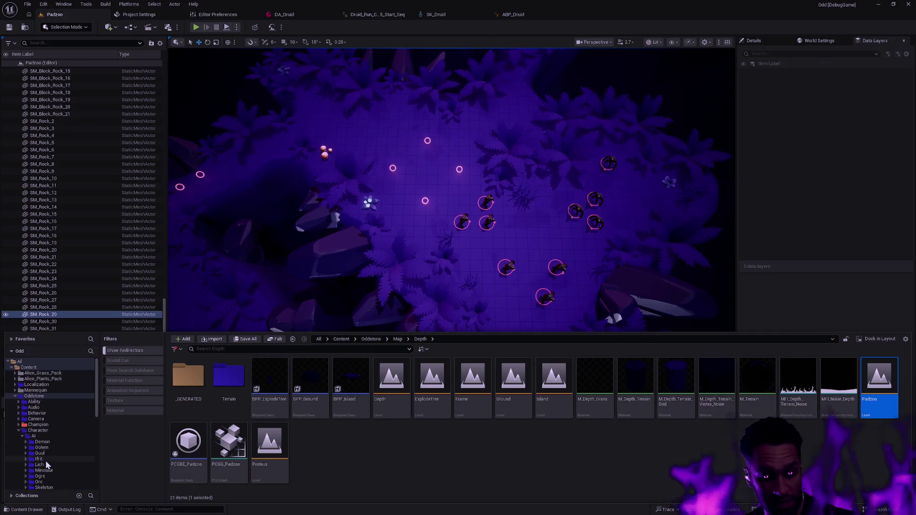
left_click(38, 465)
mouse_move(431, 377)
left_mouse_down()
mouse_move(436, 406)
mouse_move(536, 236)
mouse_move(508, 300)
left_mouse_up()
key("f")
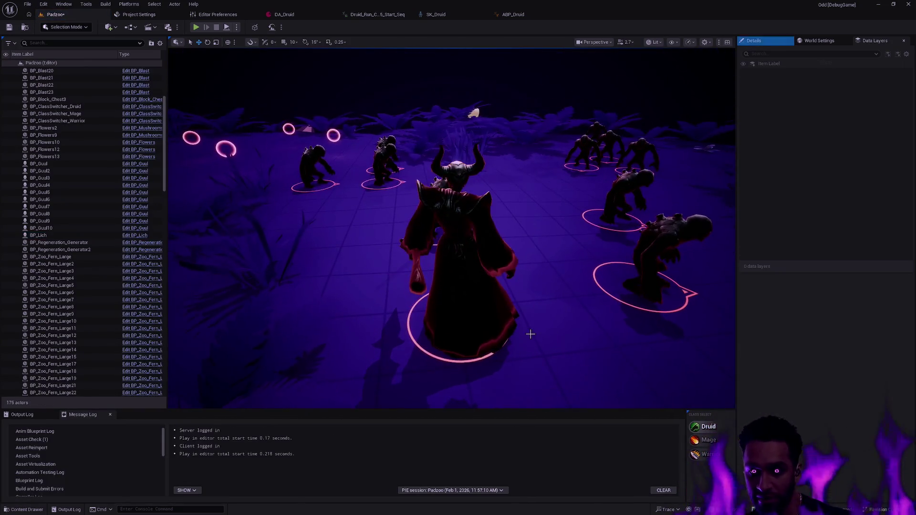
key("alt+p")
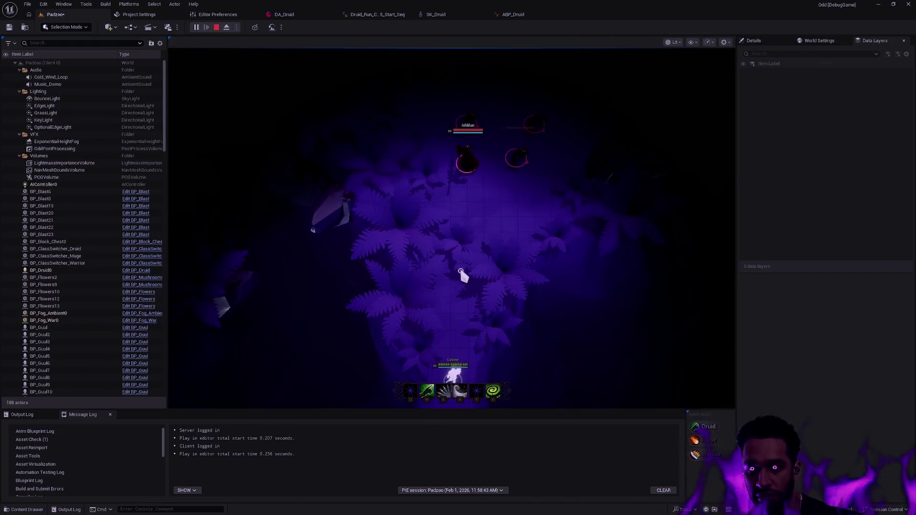
Walk the Druid south toward the Lich, then end play and return to editing
left_click(430, 359)
left_click(451, 327)
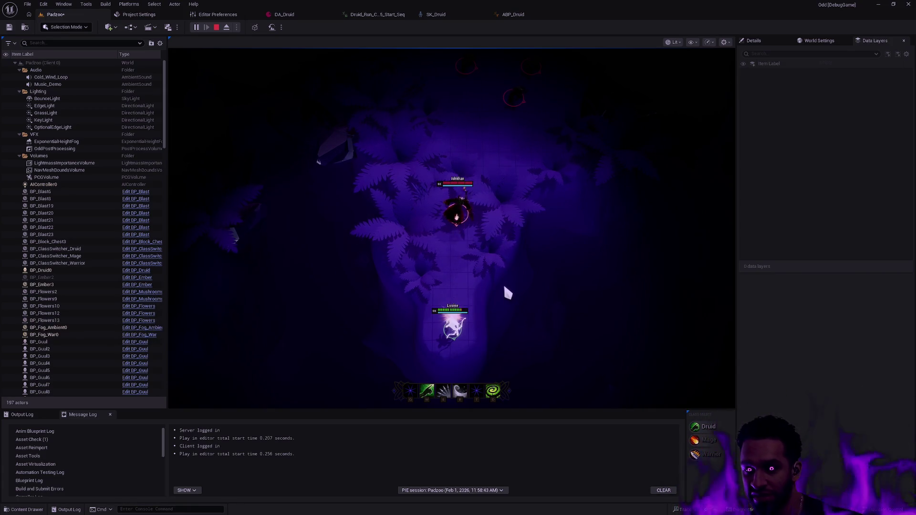
key("Escape")
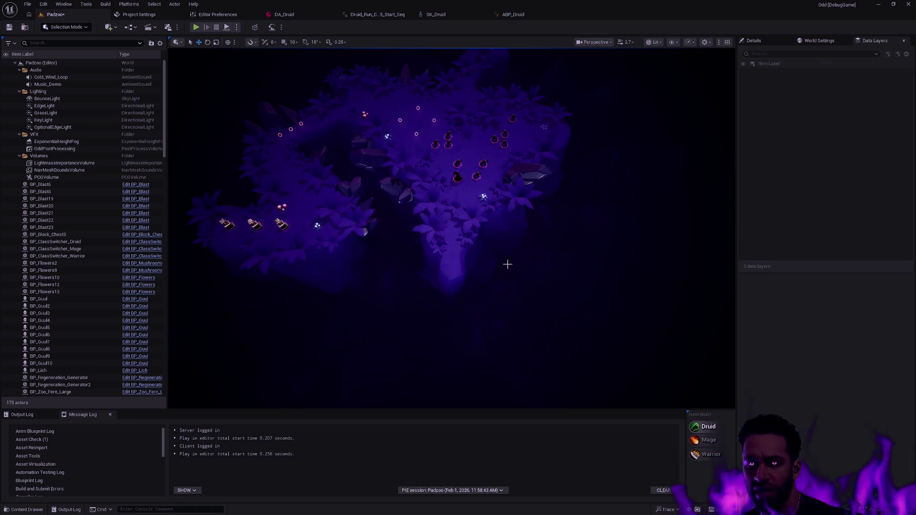
Tilt the running level's camera up and pan it across the enemy groups
scroll(507, 264, "up", 5)
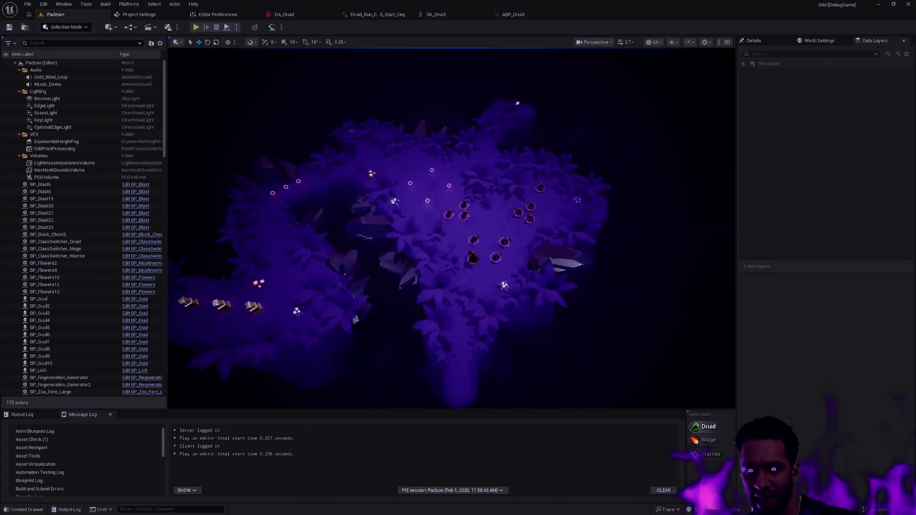
scroll(488, 245, "up", 5)
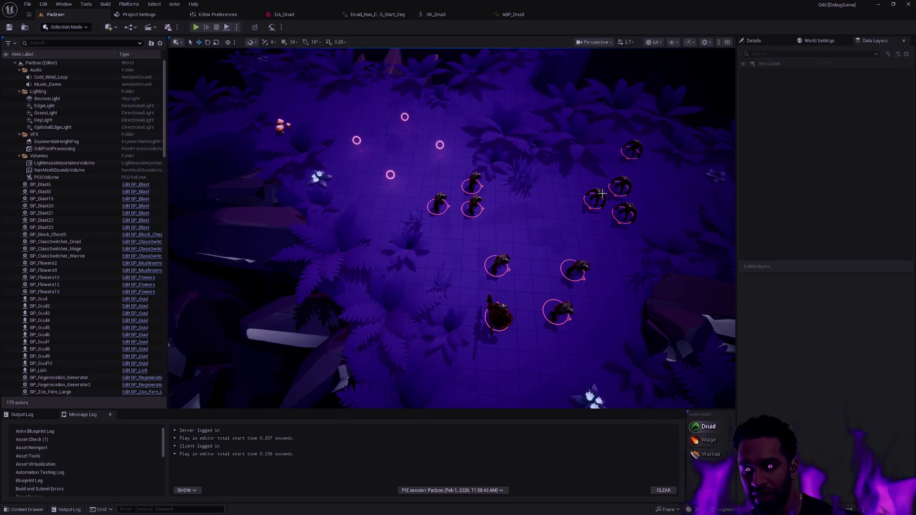
mouse_move(519, 216)
left_mouse_down()
mouse_move(519, 191)
mouse_move(518, 229)
mouse_move(540, 218)
mouse_move(539, 226)
left_mouse_up()
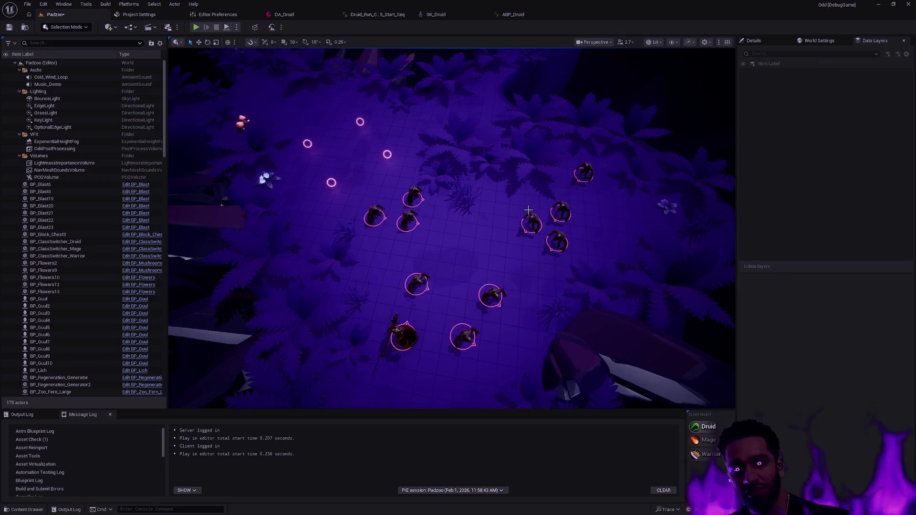
key("a")
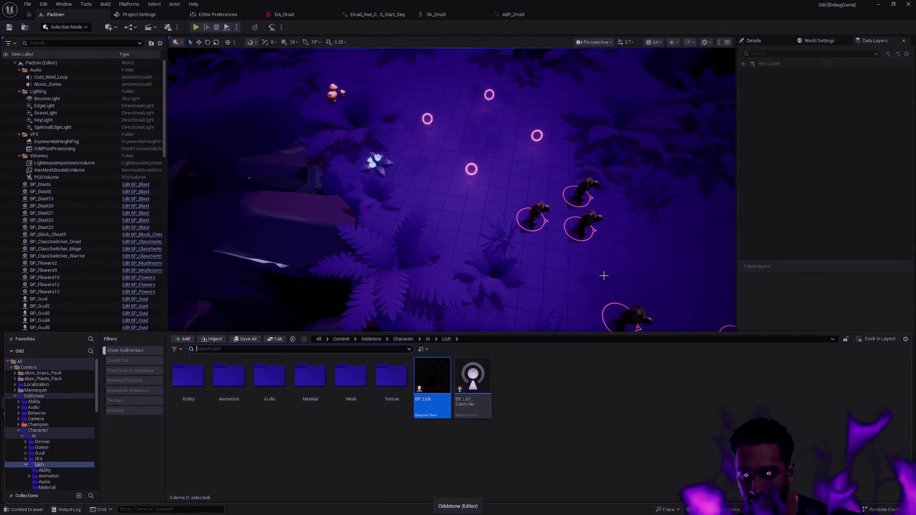
Bring Content Browser 2 up beside Content Browser 1, then glance at the Rider code editor
key("alt+Tab")
key("alt+Tab")
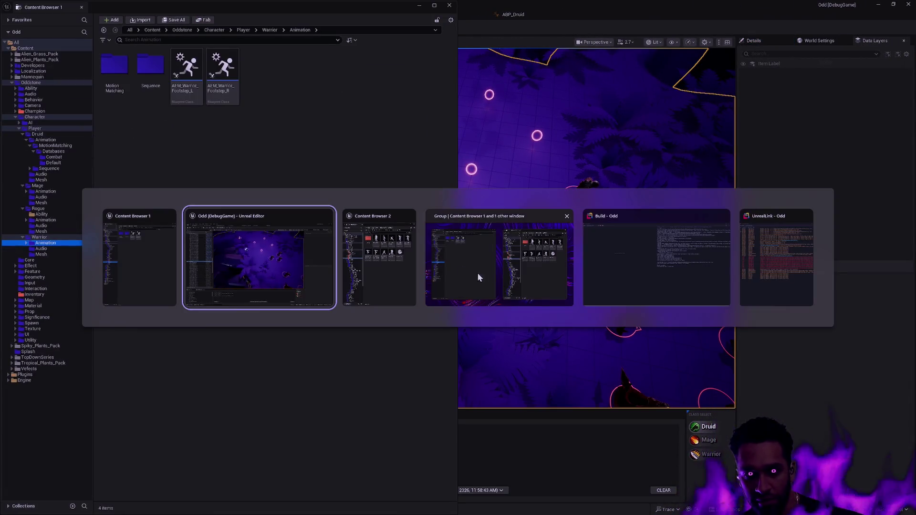
left_click(389, 274)
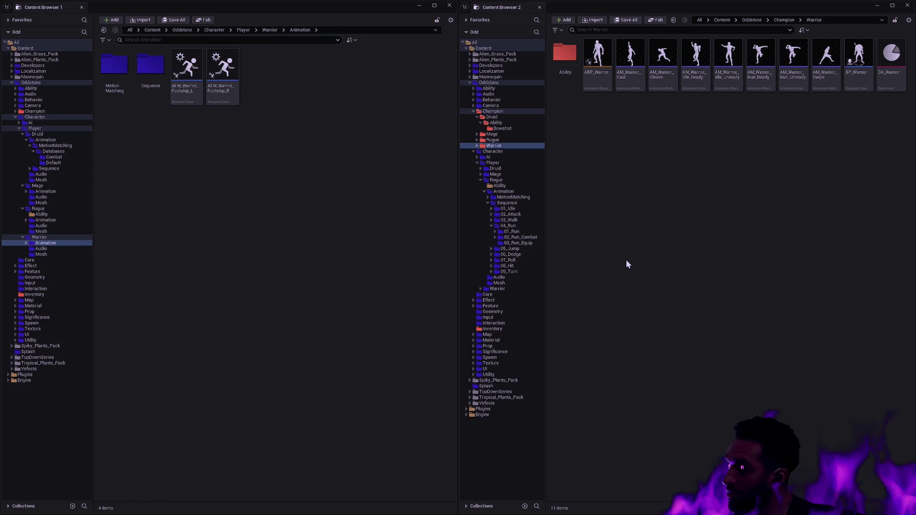
key("alt+Tab")
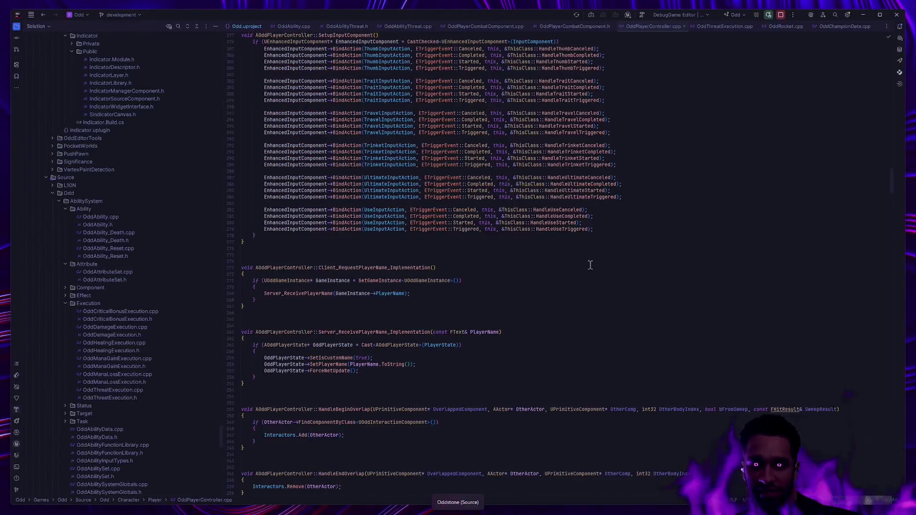
scroll(562, 313, "up", 2)
scroll(562, 315, "up", 3)
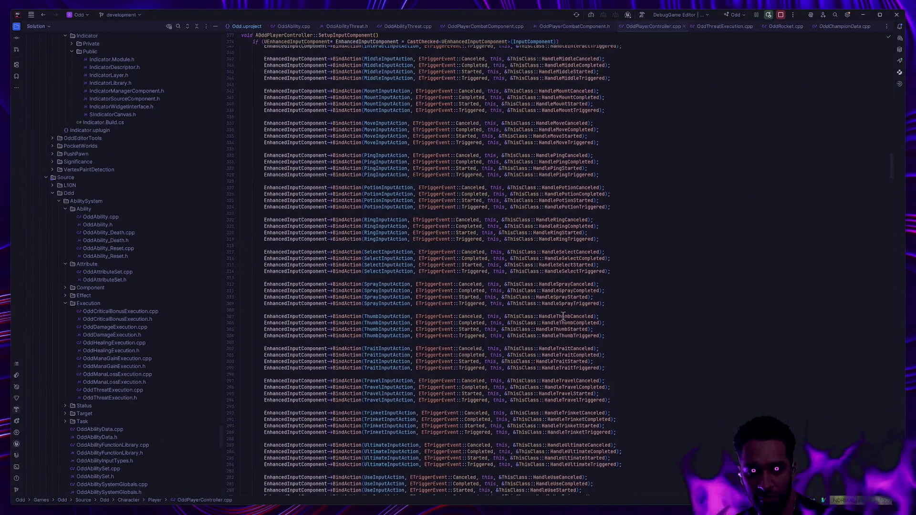
Check the tldraw level-flow diagram, return to the editor and open the Widget Reflector
key("alt+Tab")
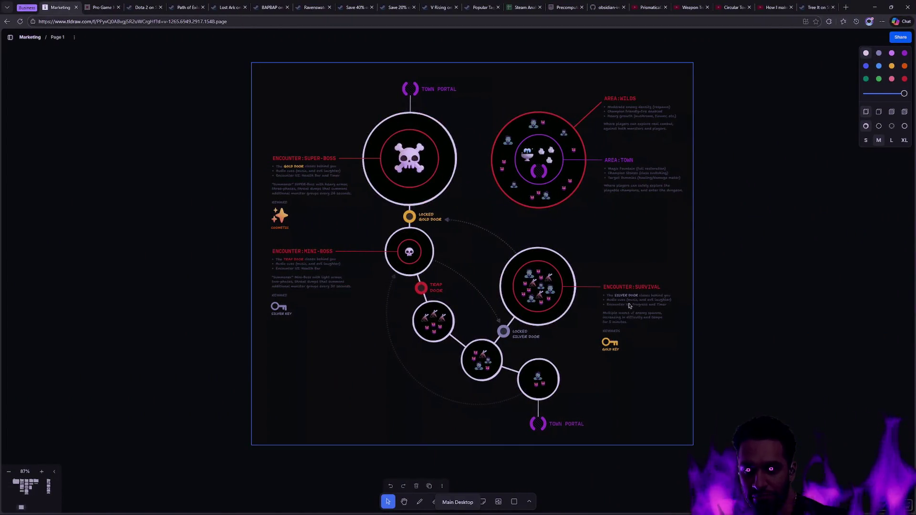
key("alt+Tab")
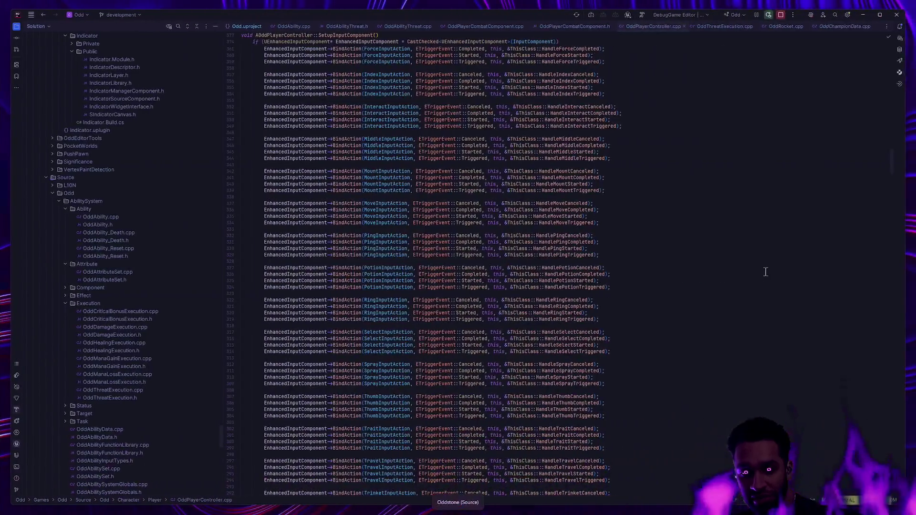
key("alt+Tab")
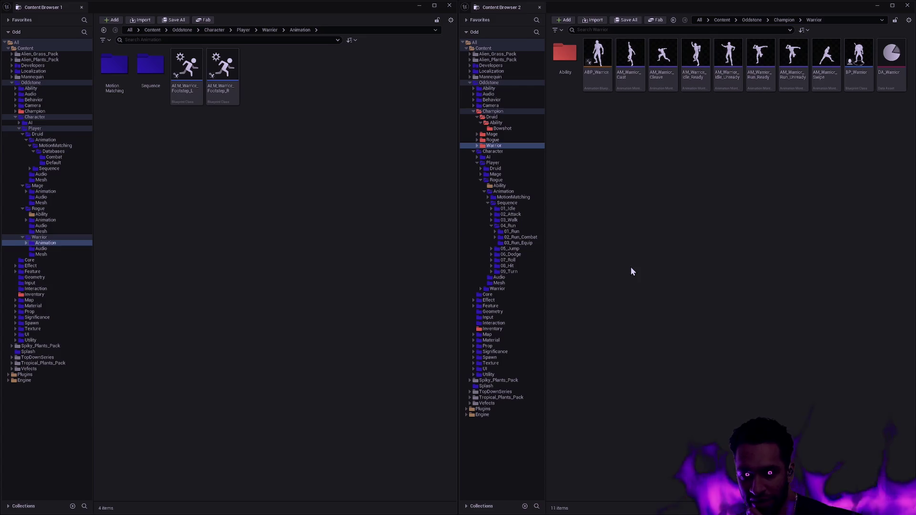
key("alt+Tab")
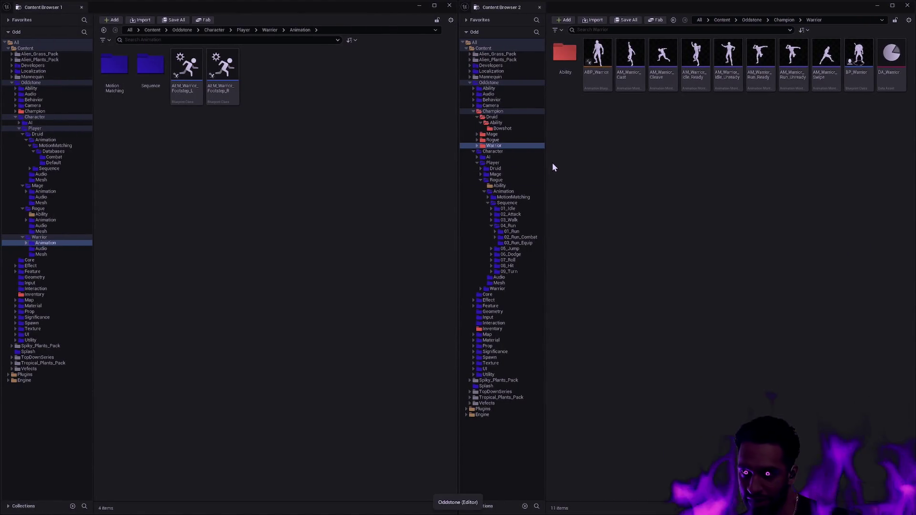
key("ctrl+shift+w")
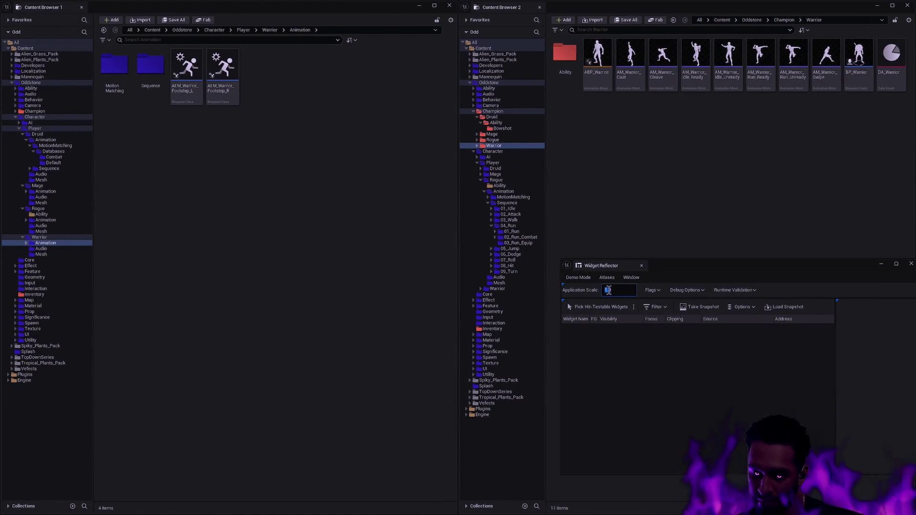
Set the editor's Application Scale to 1.5 and close the Widget Reflector
type(".5")
key("Return")
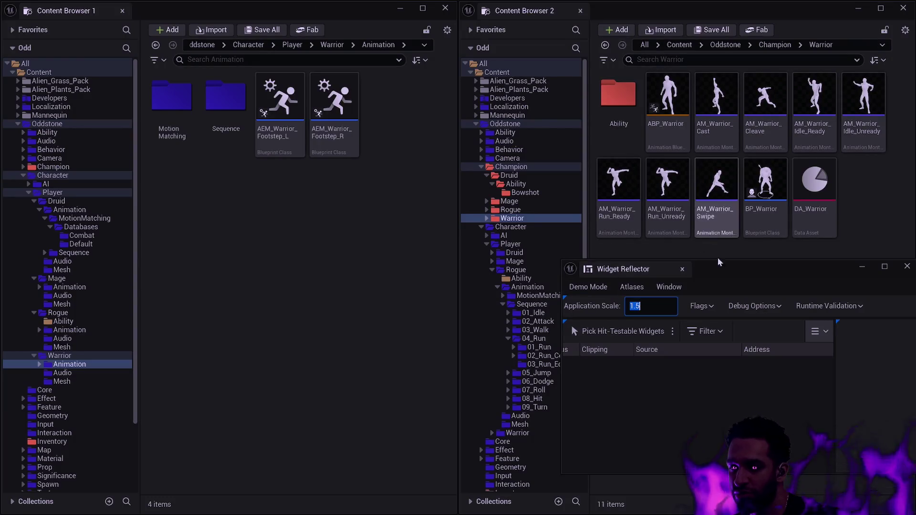
left_click(682, 270)
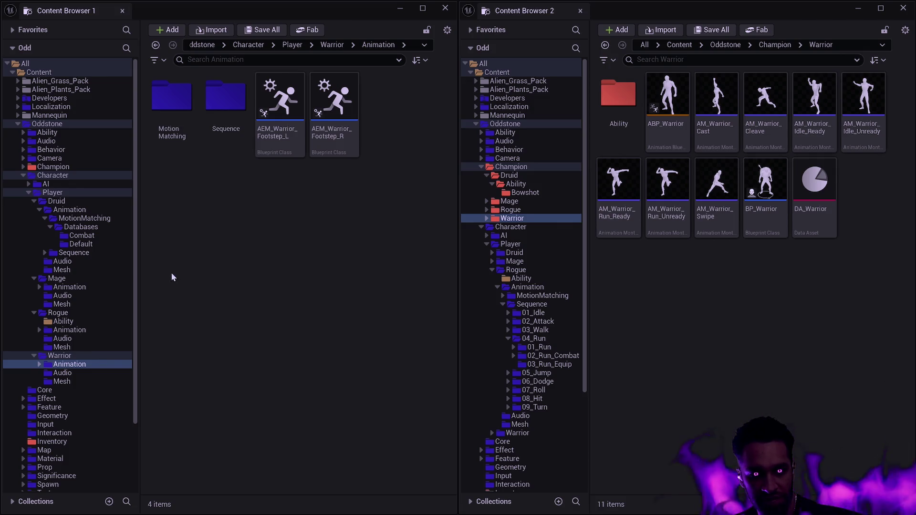
Update redirector references in the Character folder and delete the unreferenced redirectors
right_click(48, 176)
mouse_move(102, 235)
left_click(115, 351)
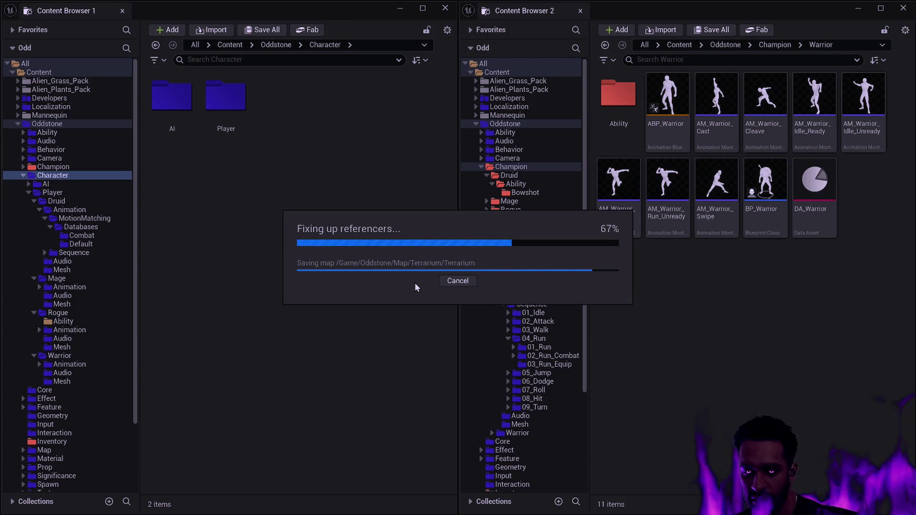
left_click(412, 391)
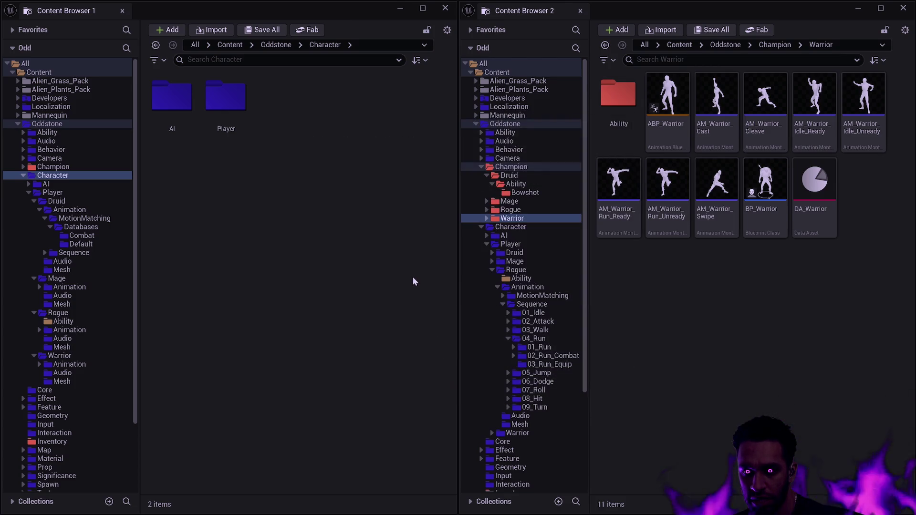
Select the Champion folders down to Warrior Ability and inspect their folder actions
right_click(637, 107)
left_click(499, 168, "ctrl")
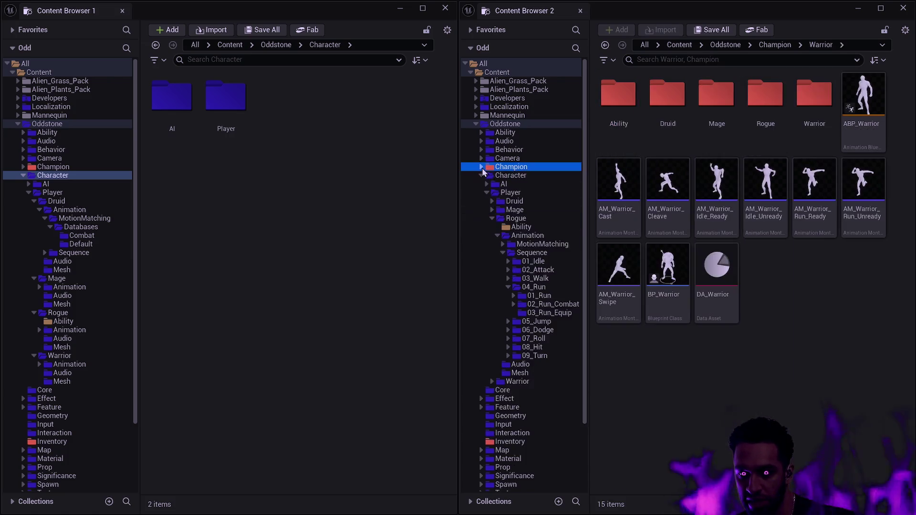
left_click(516, 244)
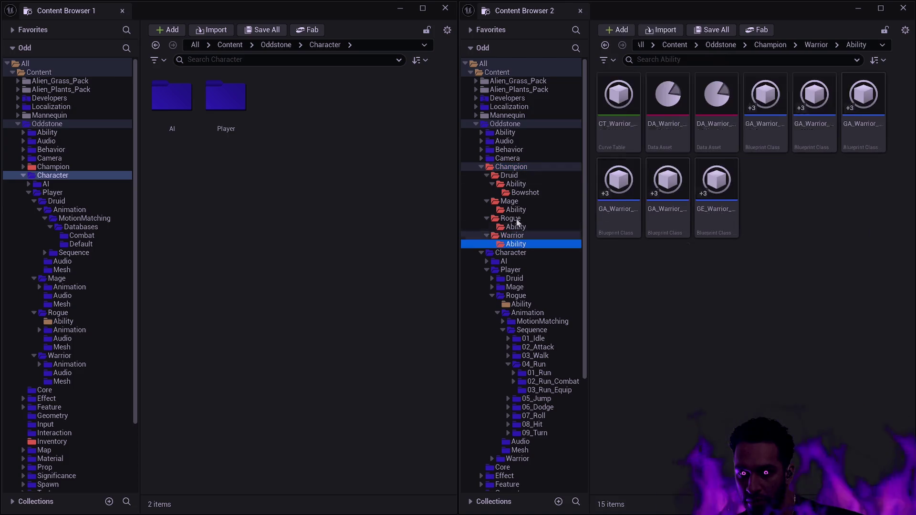
left_click(511, 167, "shift")
right_click(512, 173)
mouse_move(597, 278)
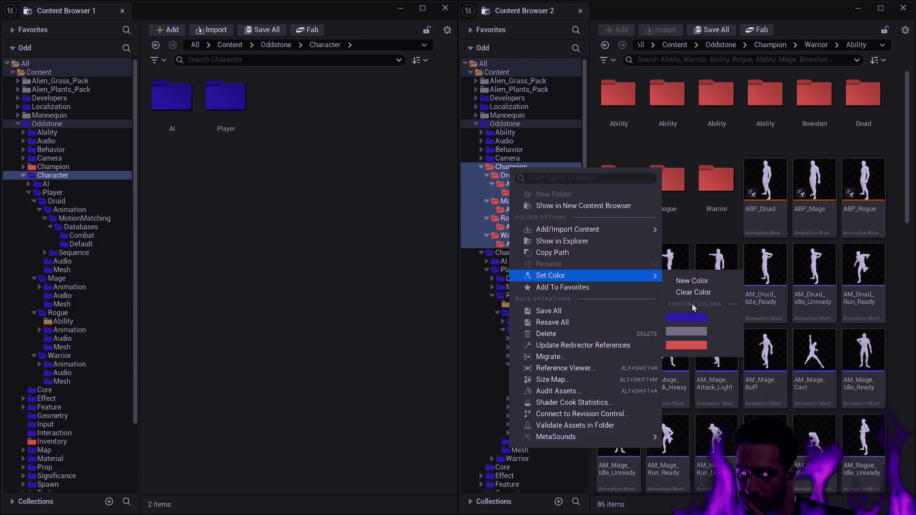
left_click(482, 335)
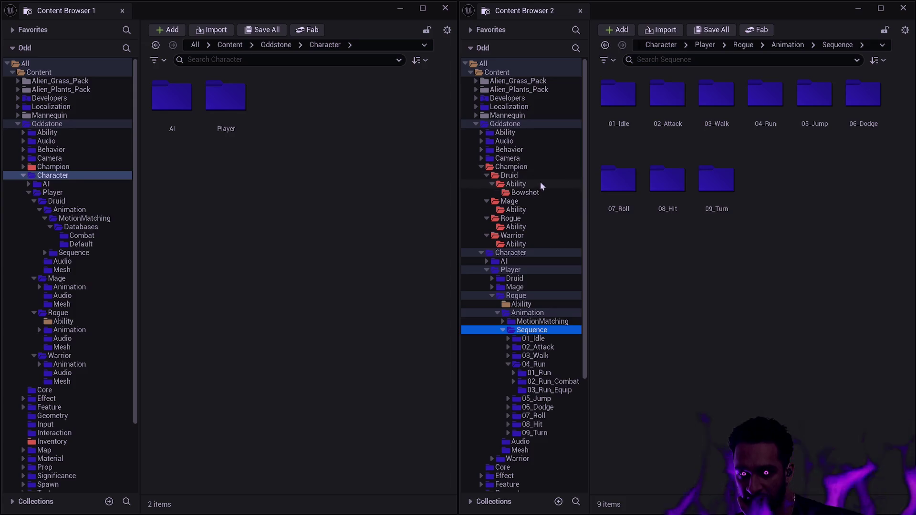
Browse Champion's Mage and Rogue folders, then open the empty Player > Rogue > Ability folder
left_click(524, 209)
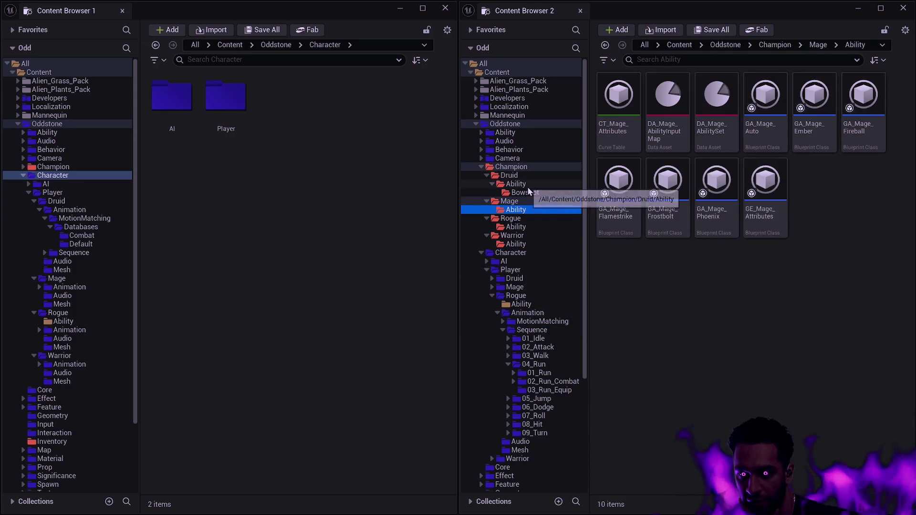
left_click(482, 170, "ctrl")
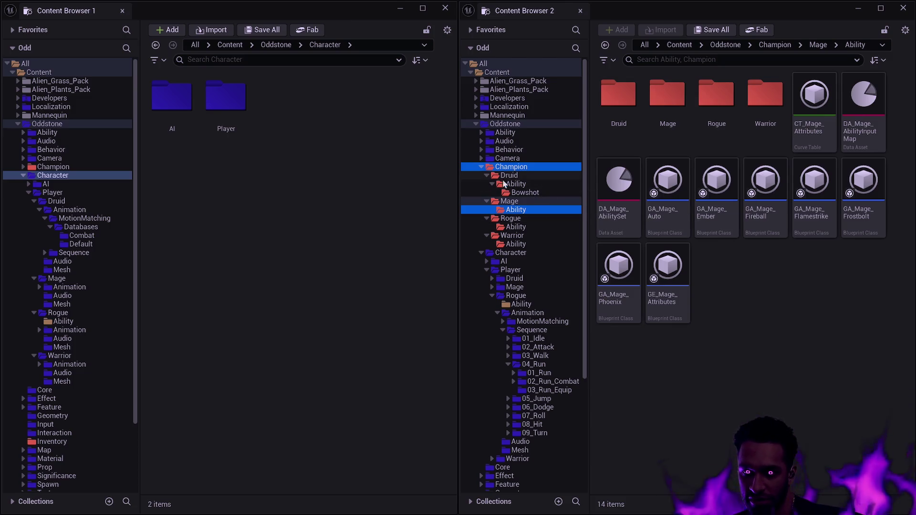
left_click(544, 218)
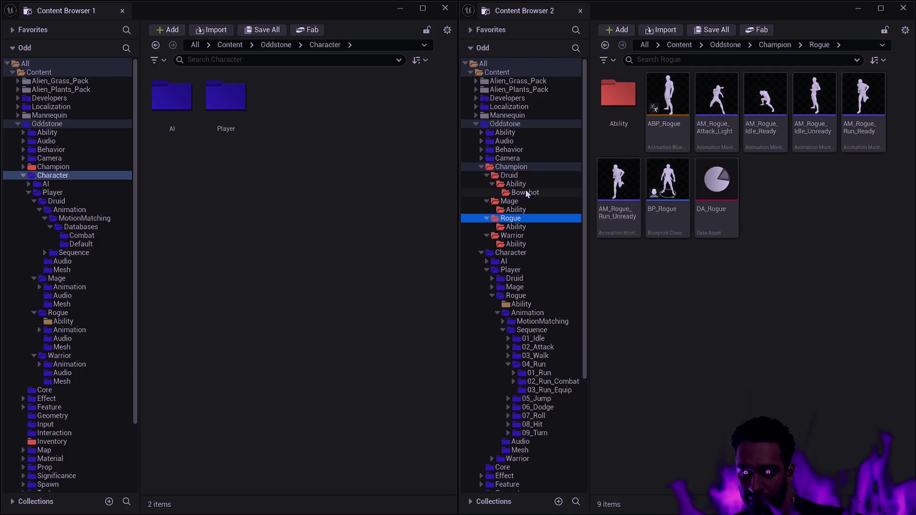
left_click(481, 167, "ctrl")
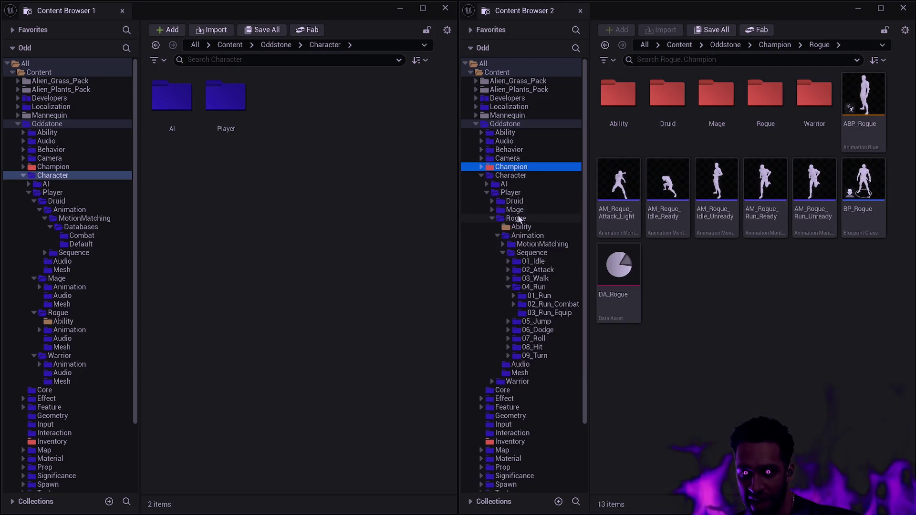
left_click(526, 228)
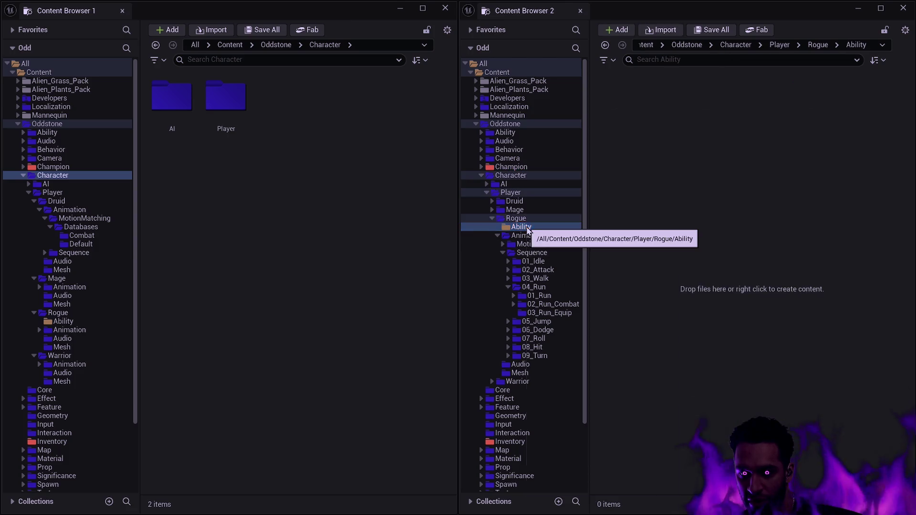
Delete the empty Rogue Ability folder and collapse Rogue's Animation folder
right_click(527, 228)
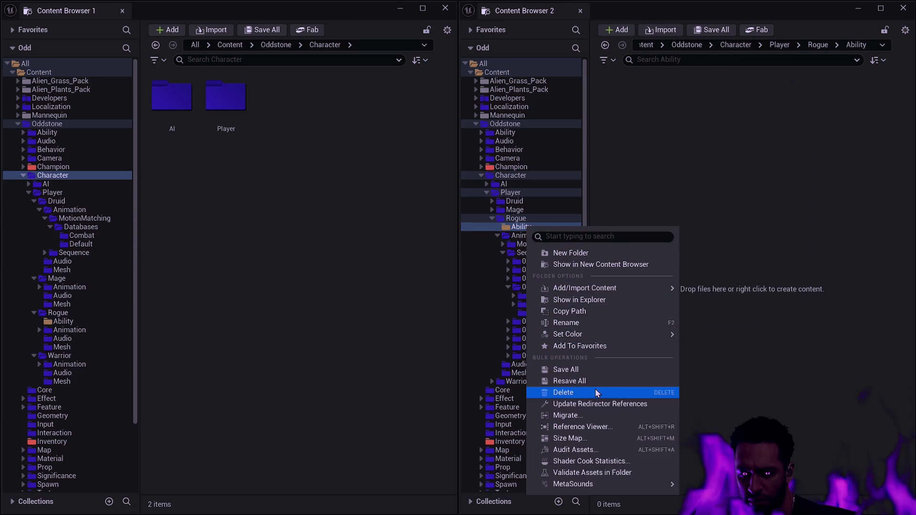
left_click(594, 391)
left_click(606, 417)
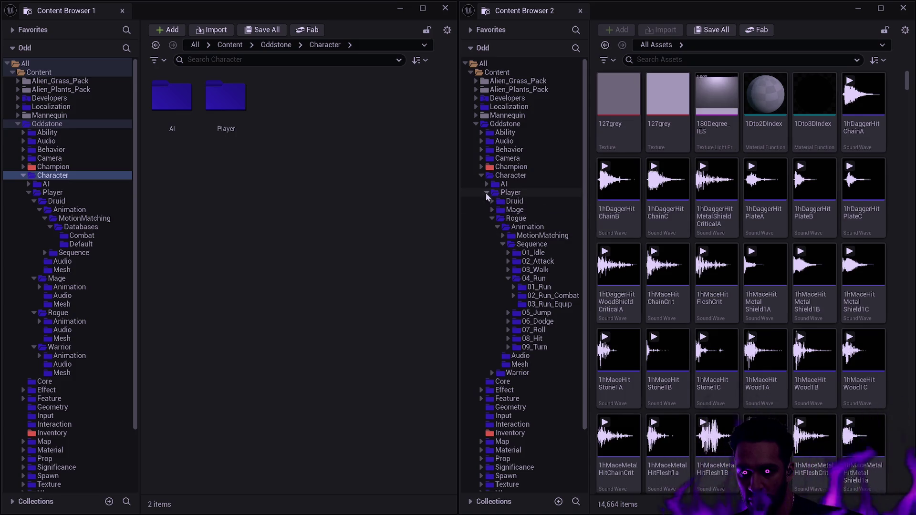
left_click(498, 228)
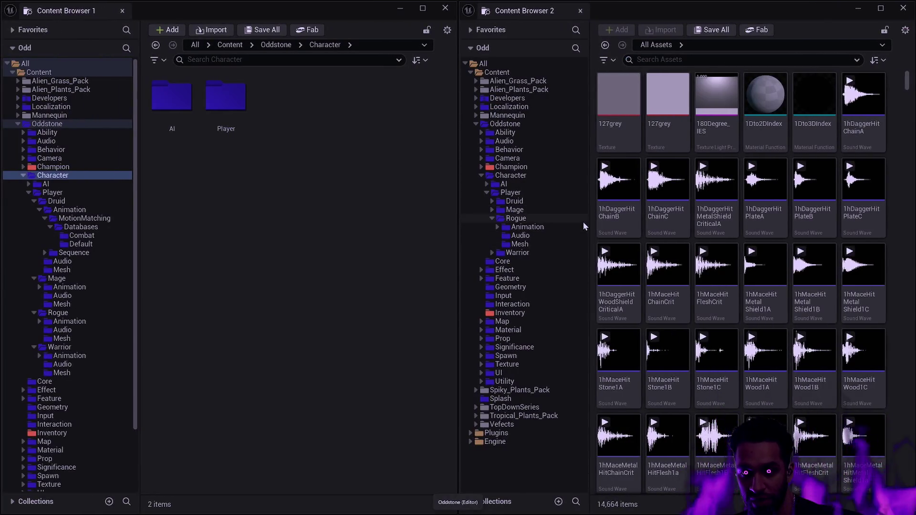
Show the Druid folder's contents, peek into its Animation subfolder, and open the filter options
left_click(545, 202)
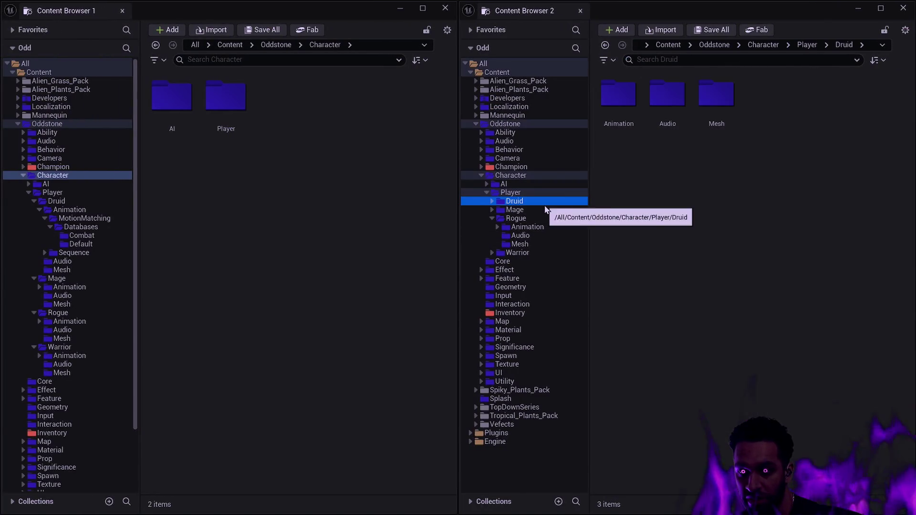
double_click(606, 101)
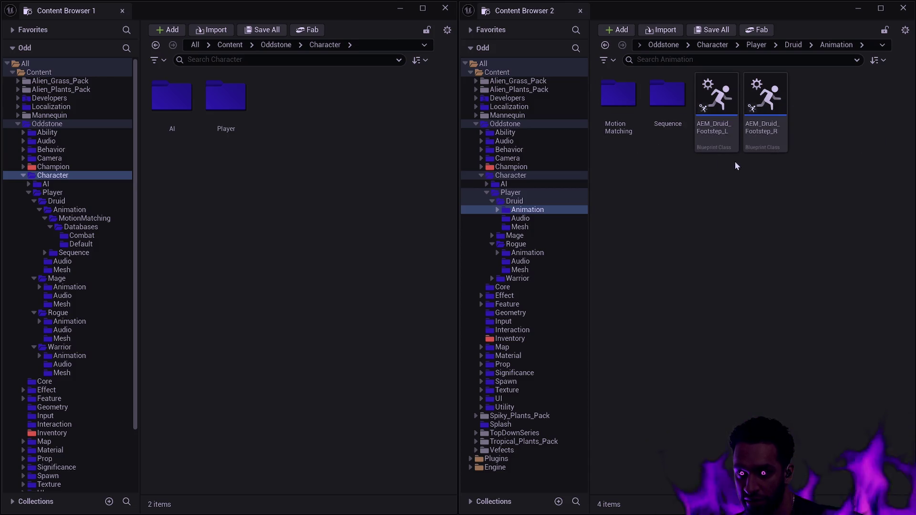
left_click(520, 202)
left_click(612, 61)
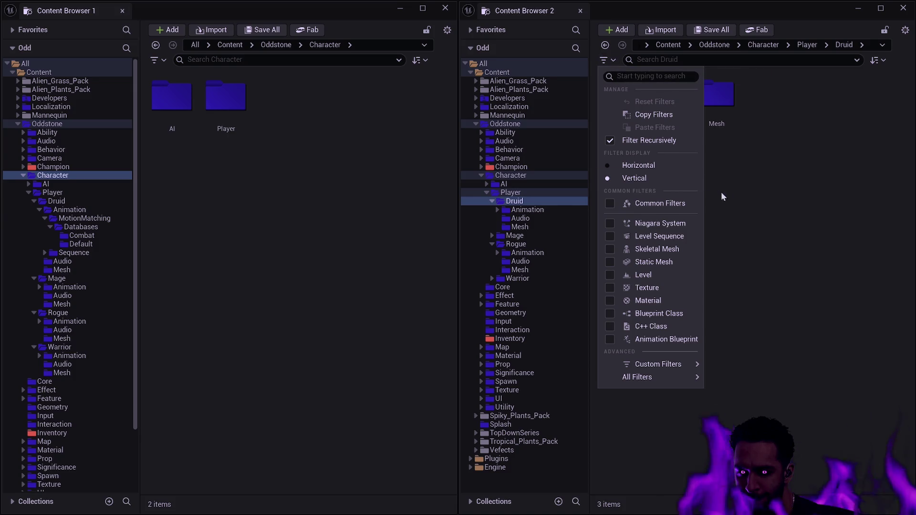
Browse Druid's Animation and MotionMatching folders, then step back to the Druid folder
left_click(758, 202)
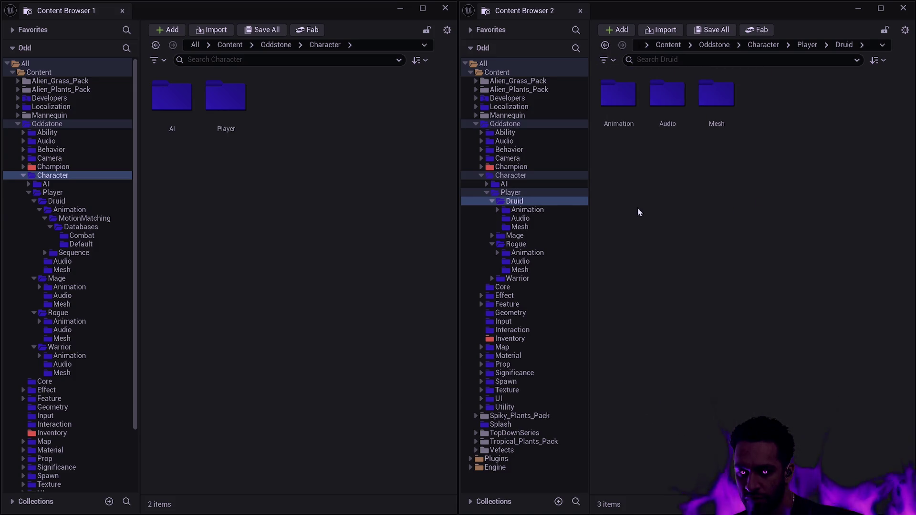
double_click(613, 110)
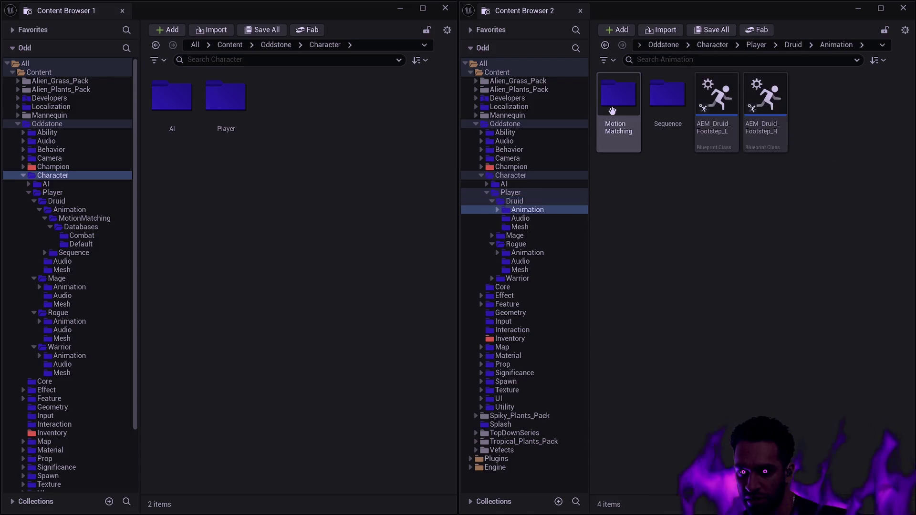
double_click(619, 103)
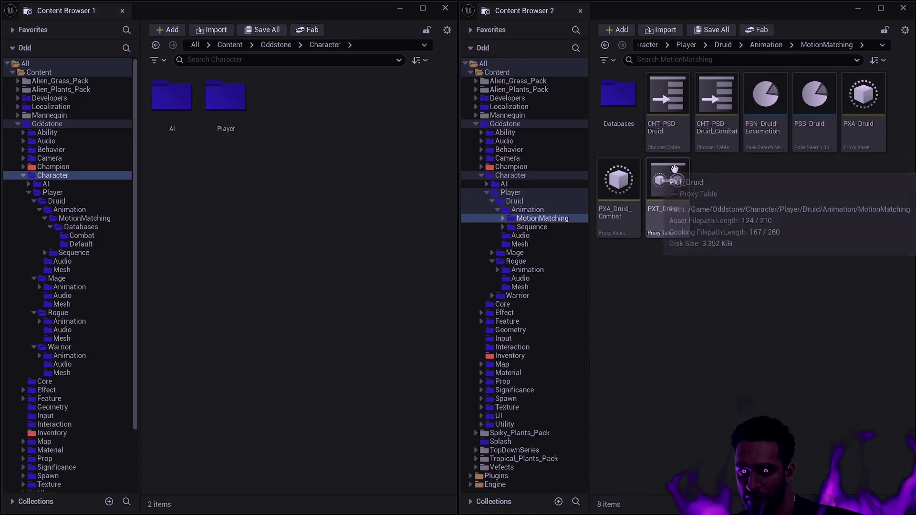
key("alt+Left")
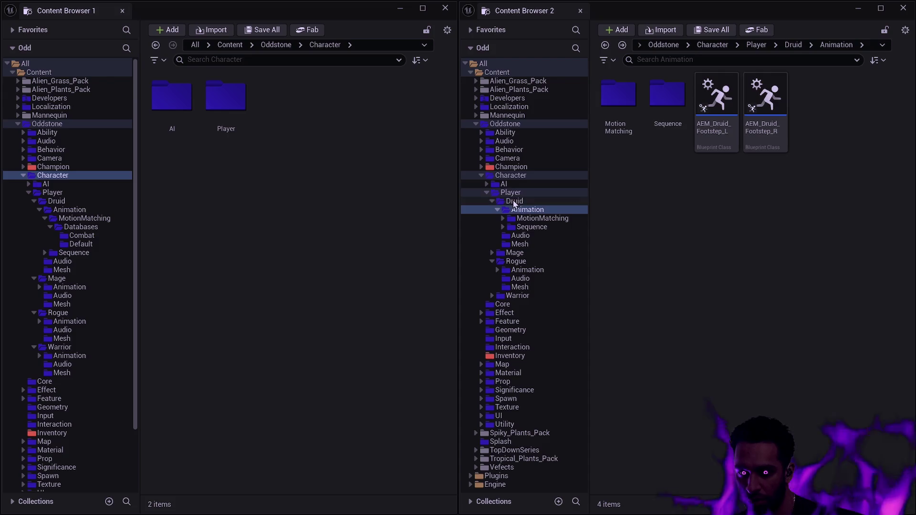
right_click(515, 201)
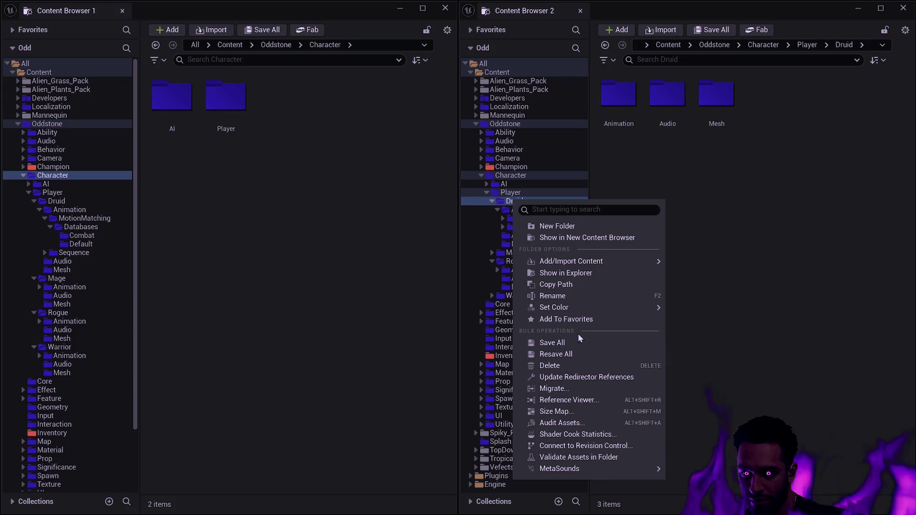
mouse_move(573, 261)
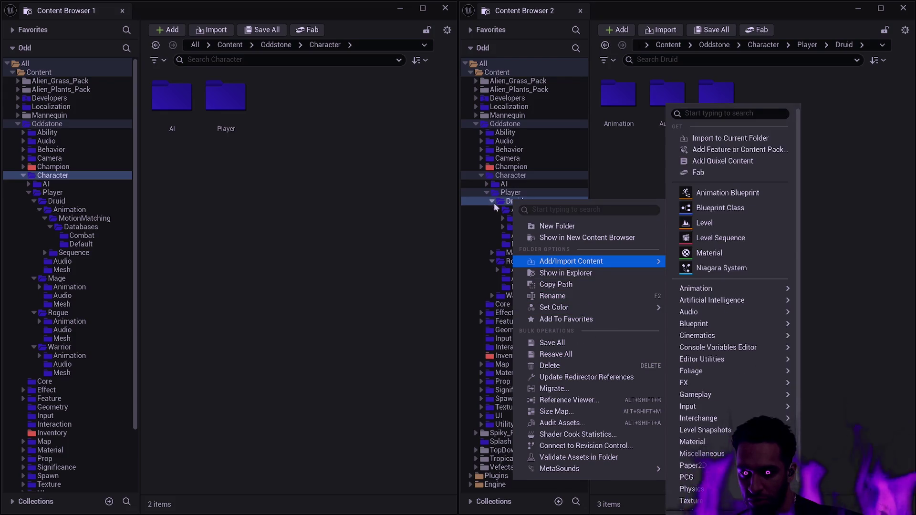
left_click(634, 155)
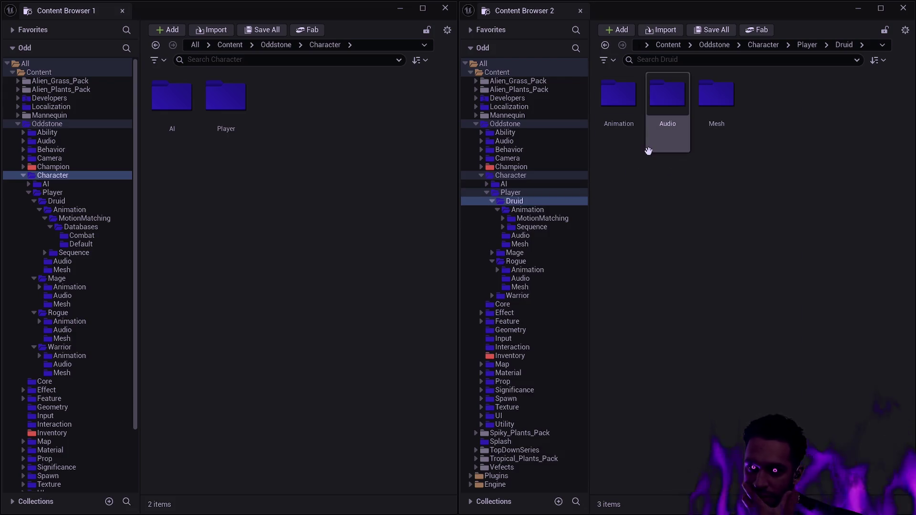
Search the Druid folder to list its assets recursively and select all 532
left_click(668, 60)
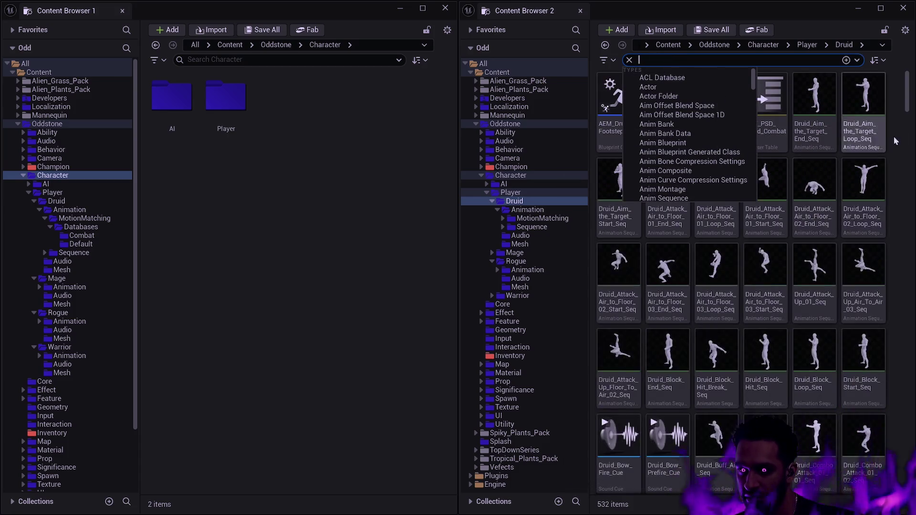
left_click(908, 107)
left_click_drag(909, 107, 913, 501)
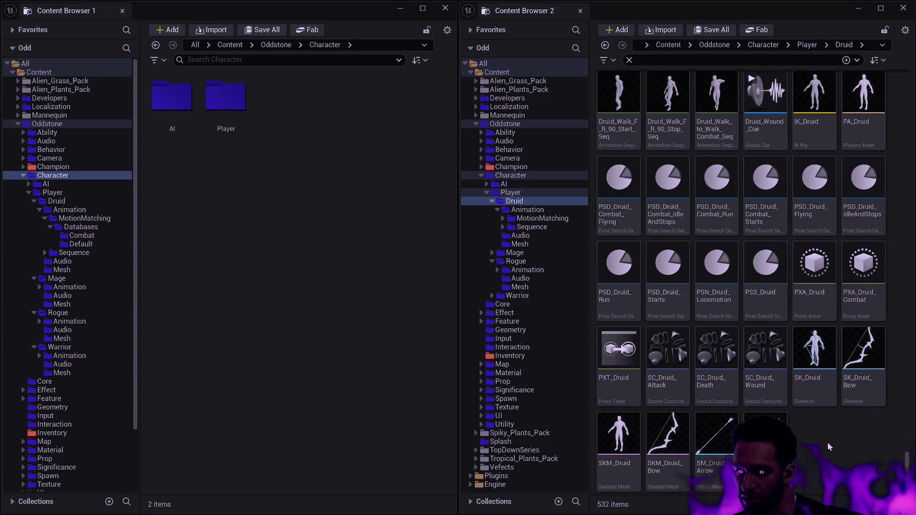
key("ctrl+a")
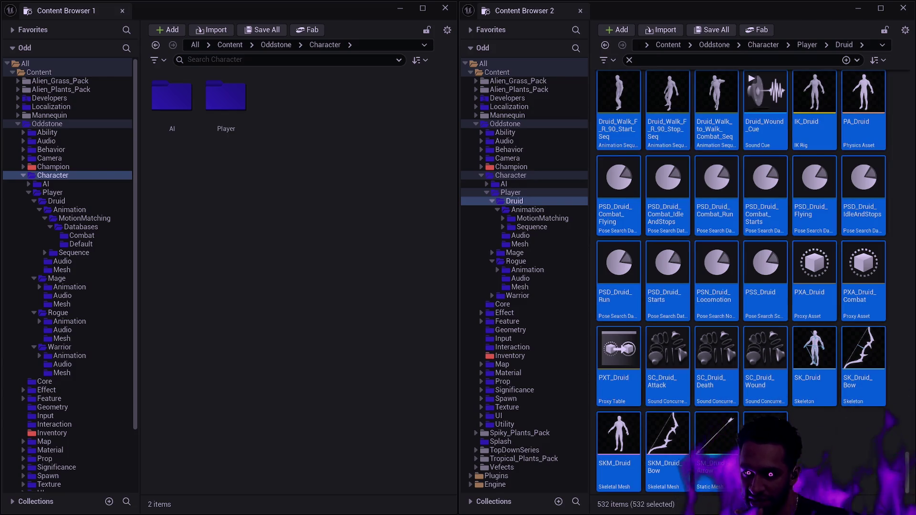
scroll(809, 439, "up", 5)
mouse_move(907, 467)
left_mouse_down()
mouse_move(907, 143)
mouse_move(881, 84)
left_mouse_up()
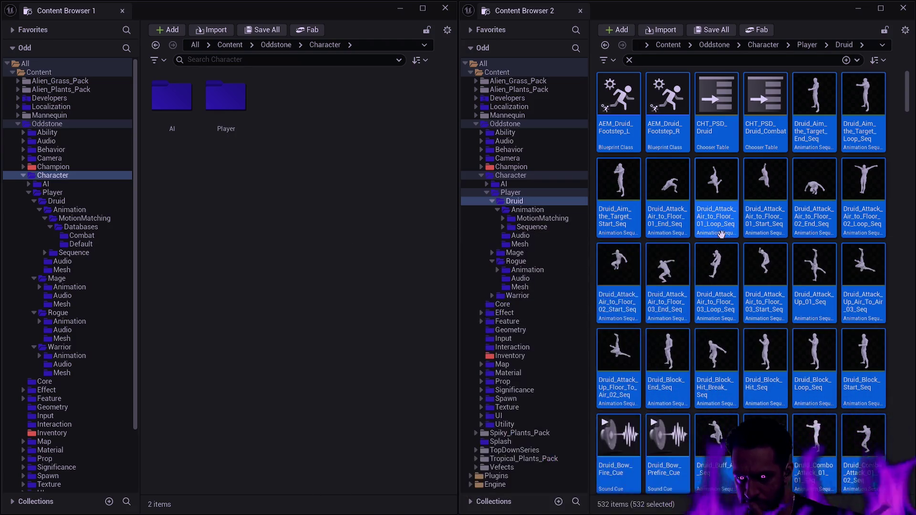
Review the actions for the 532 selected assets, then deselect the tldraw diagram frame
right_click(683, 263)
mouse_move(774, 328)
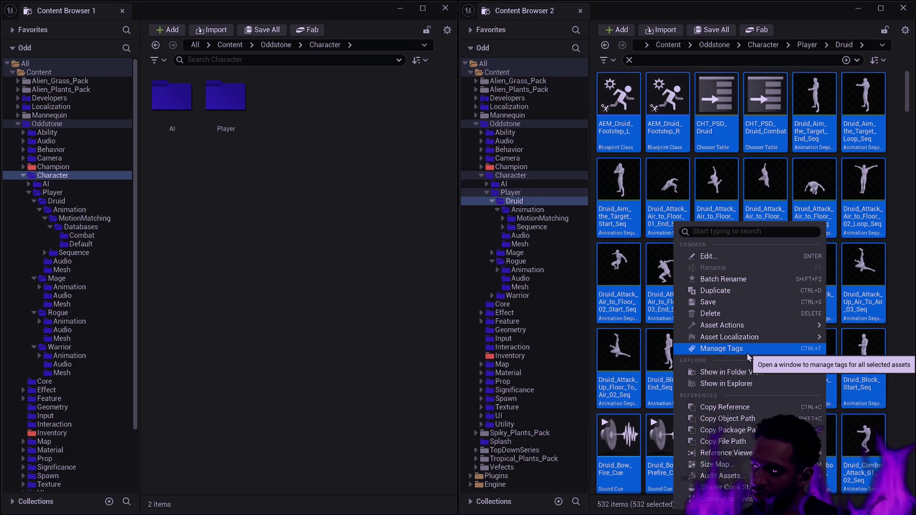
mouse_move(735, 337)
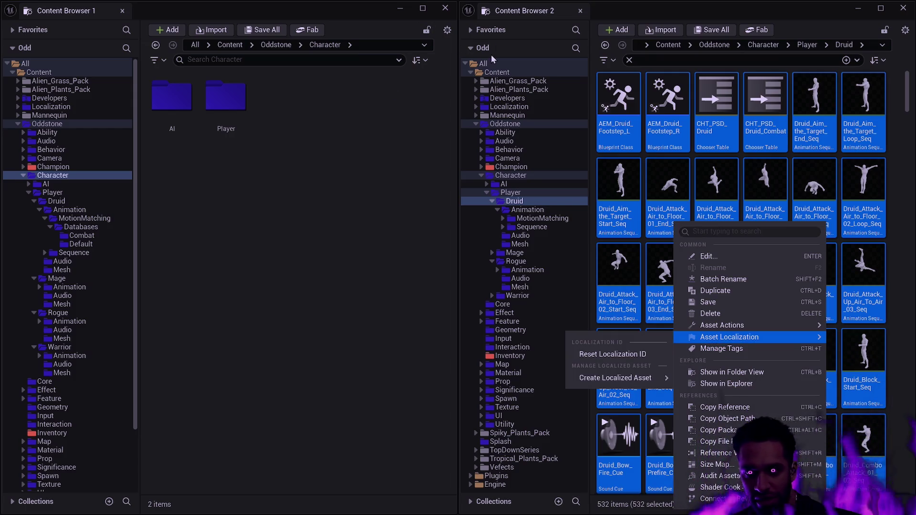
left_click(626, 16)
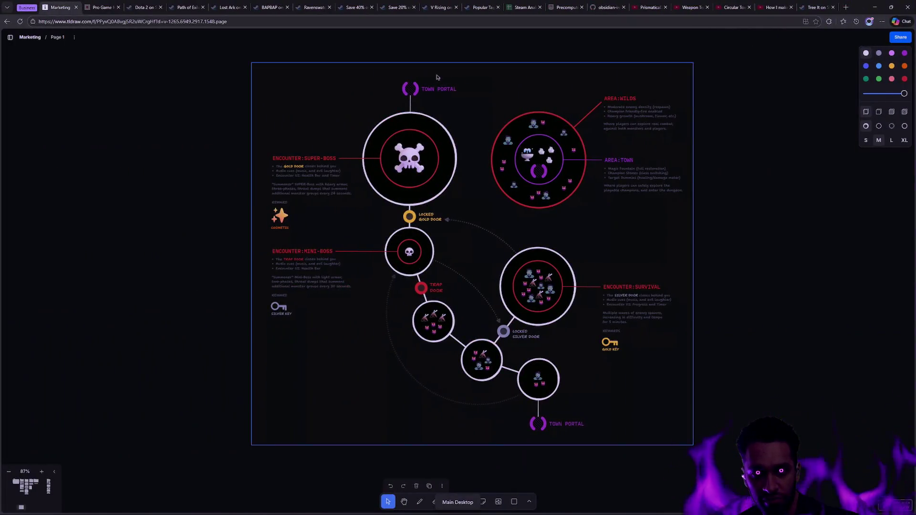
left_click(437, 77)
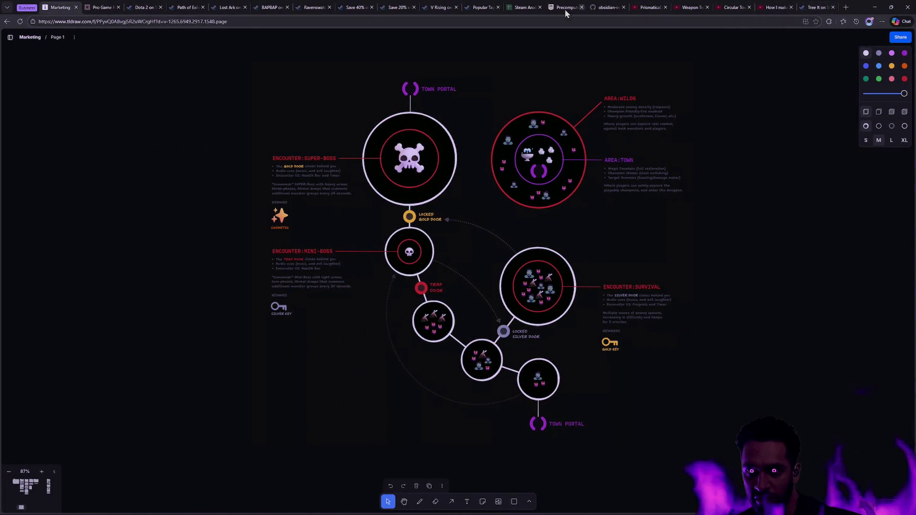
Switch to the Steam Analysis spreadsheet, then move on to Dota 2's Steam store page
left_click(523, 8)
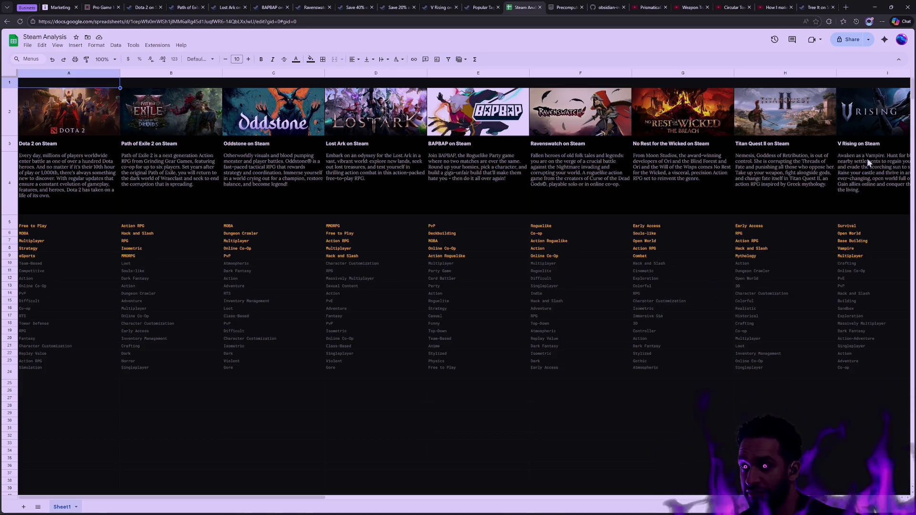
mouse_move(221, 142)
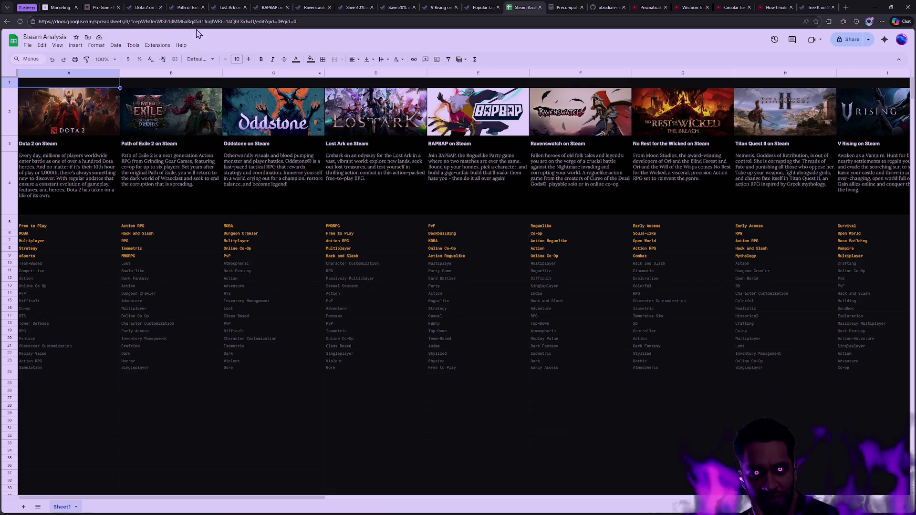
left_click(146, 8)
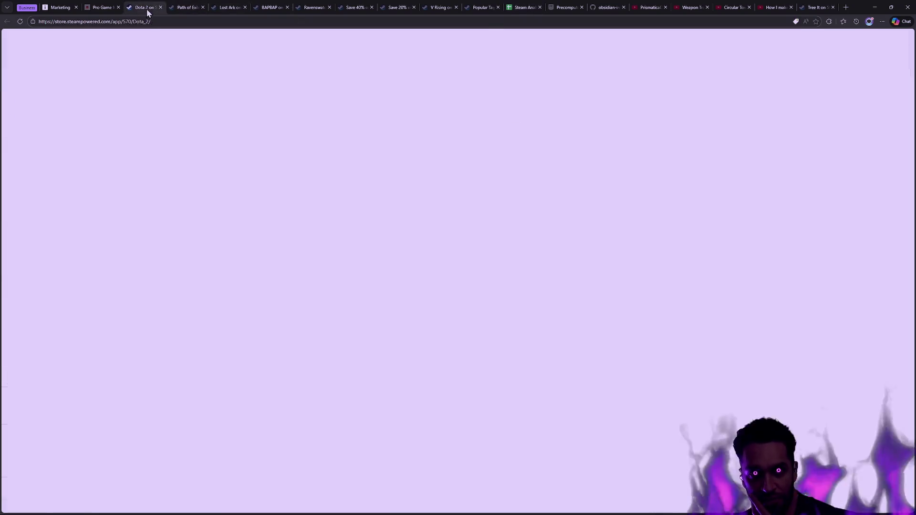
Pause the Dota 2 trailer and scroll through the store page's reviews, details and description
scroll(348, 167, "up", 10)
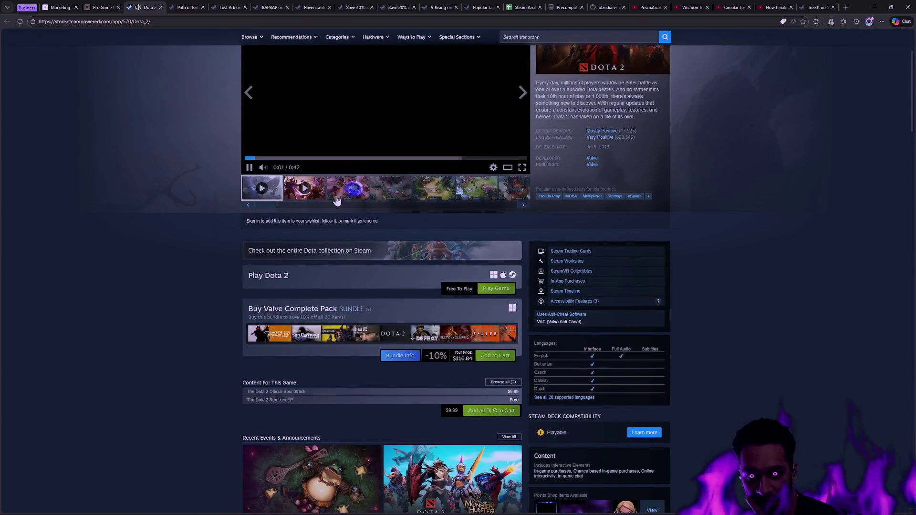
scroll(336, 199, "down", 2)
scroll(336, 197, "up", 3)
left_click(249, 203)
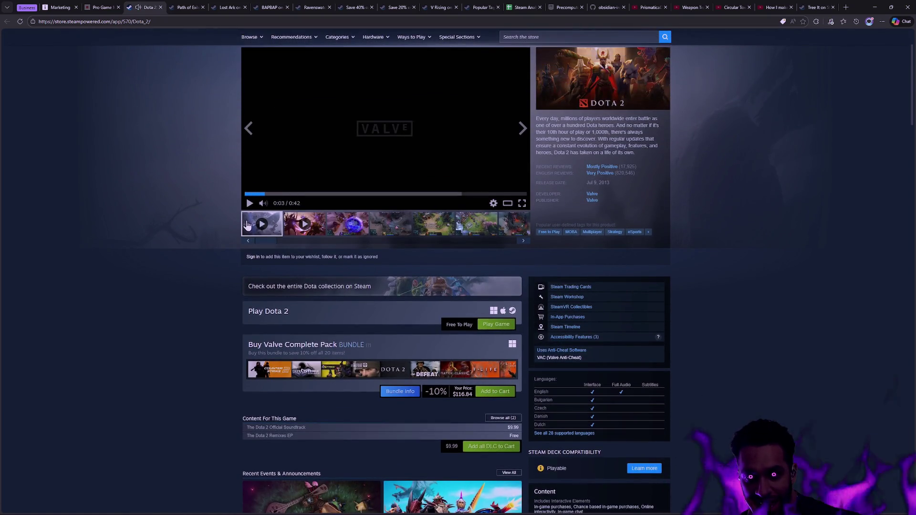
scroll(248, 224, "down", 3)
scroll(252, 210, "down", 2)
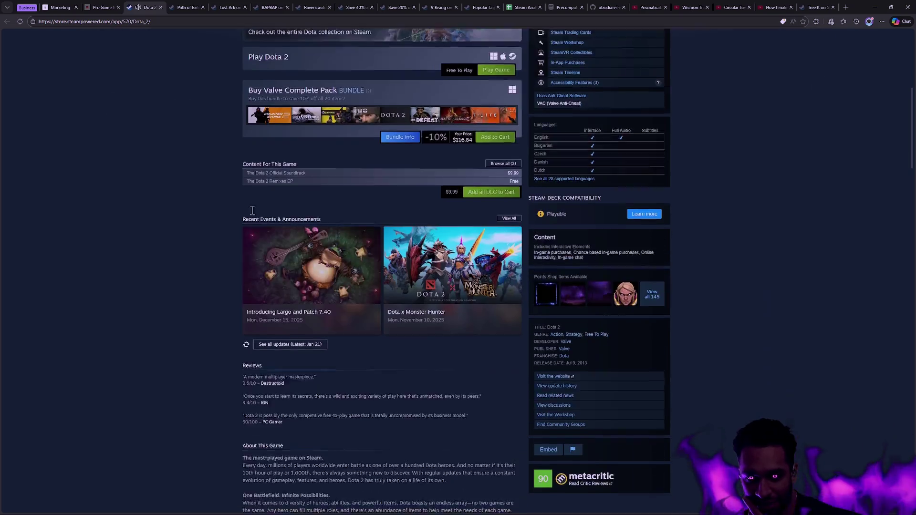
scroll(252, 210, "down", 1)
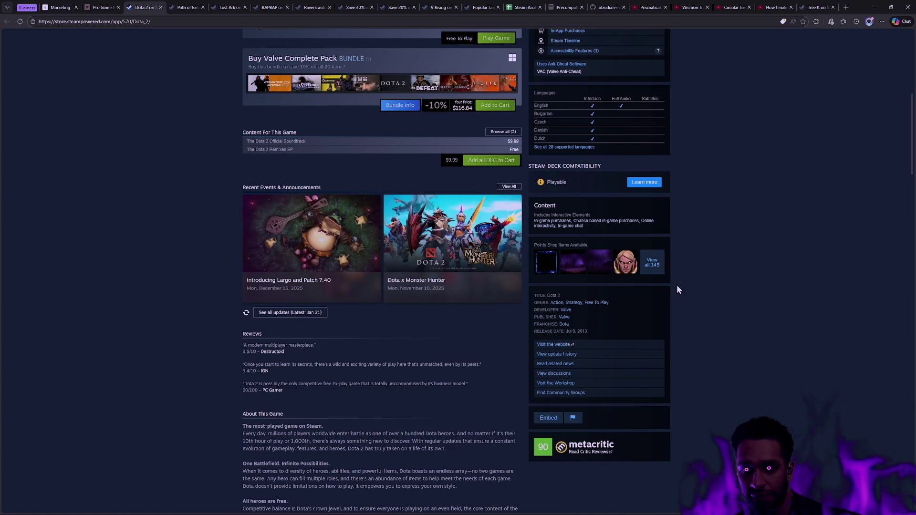
scroll(693, 315, "up", 5)
scroll(712, 310, "down", 3)
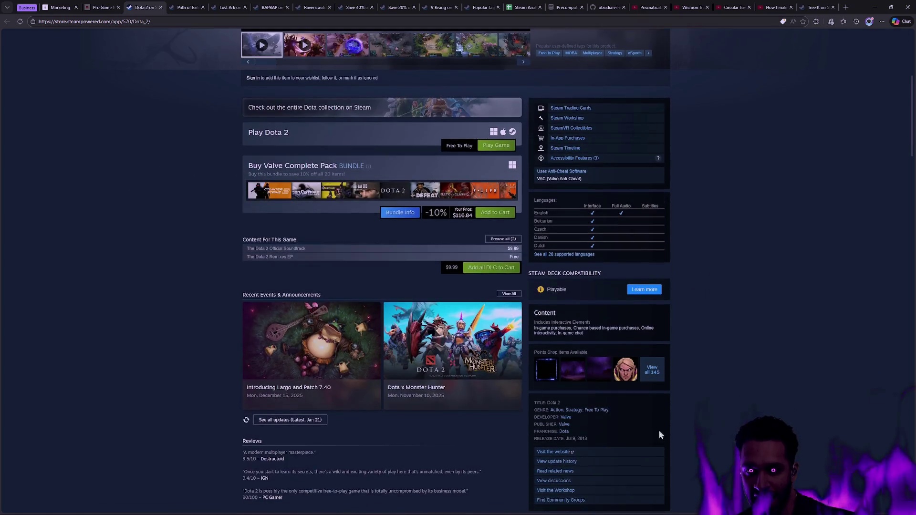
scroll(759, 377, "down", 3)
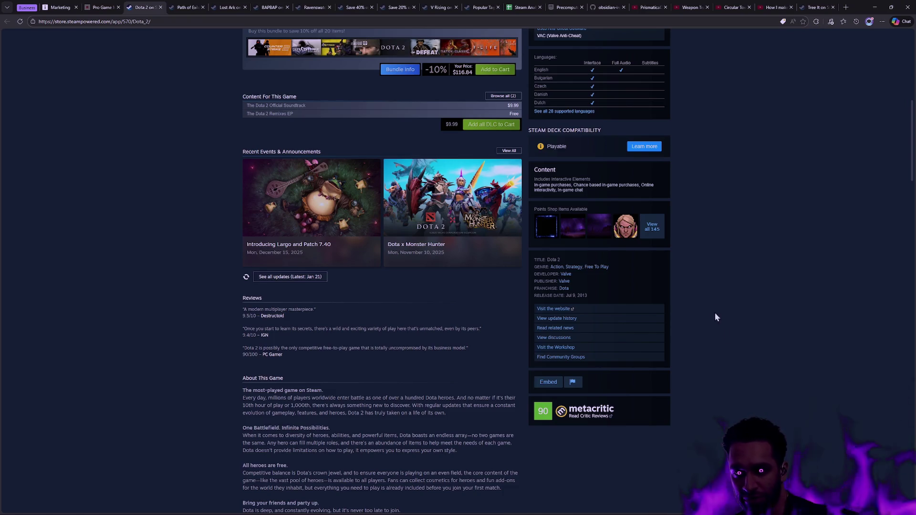
scroll(713, 311, "up", 7)
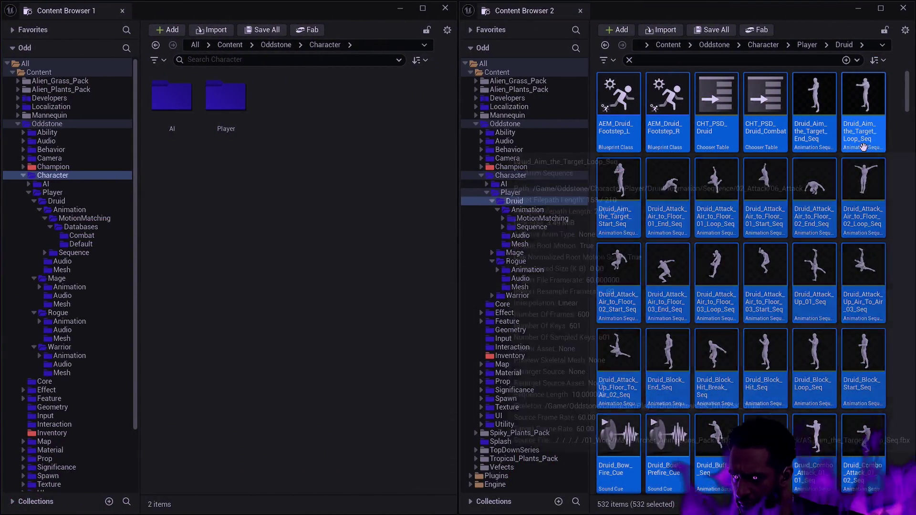
Clear the Druid asset selection and scroll through the Druid asset grid
left_click(897, 108)
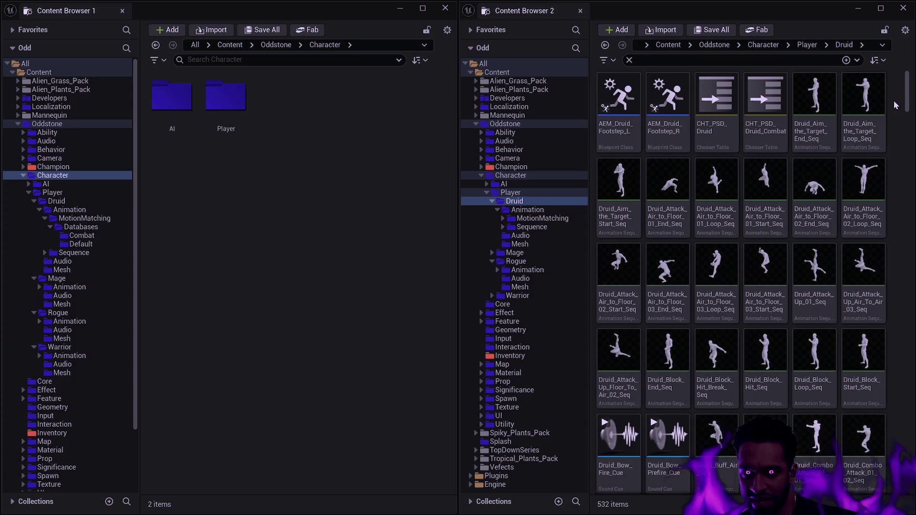
scroll(911, 95, "down", 1)
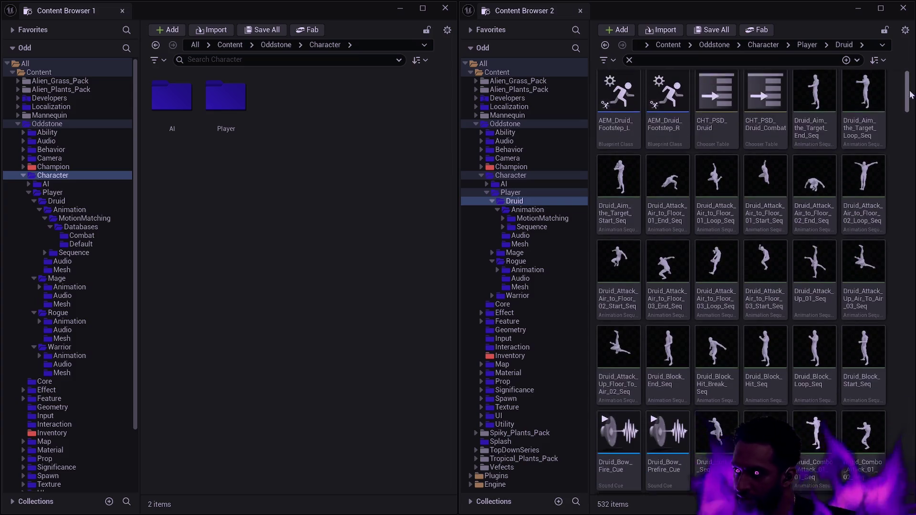
scroll(787, 297, "down", 5)
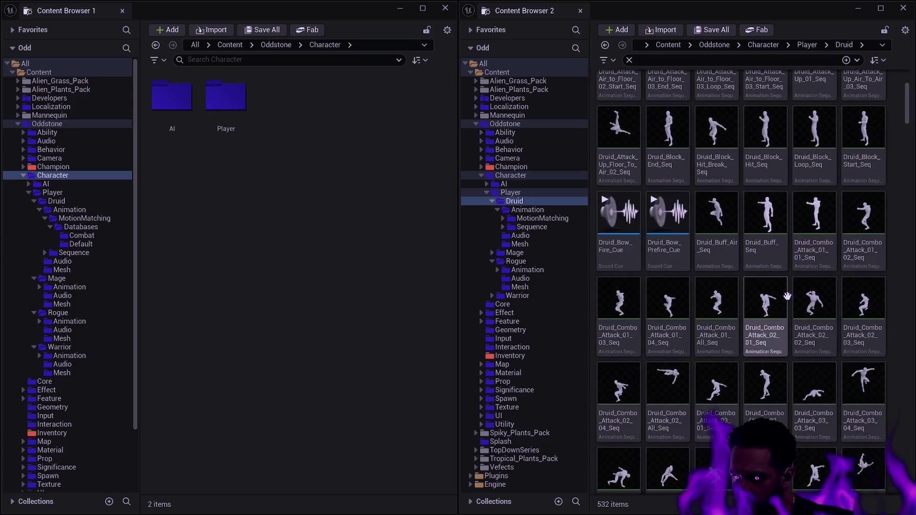
scroll(794, 277, "up", 5)
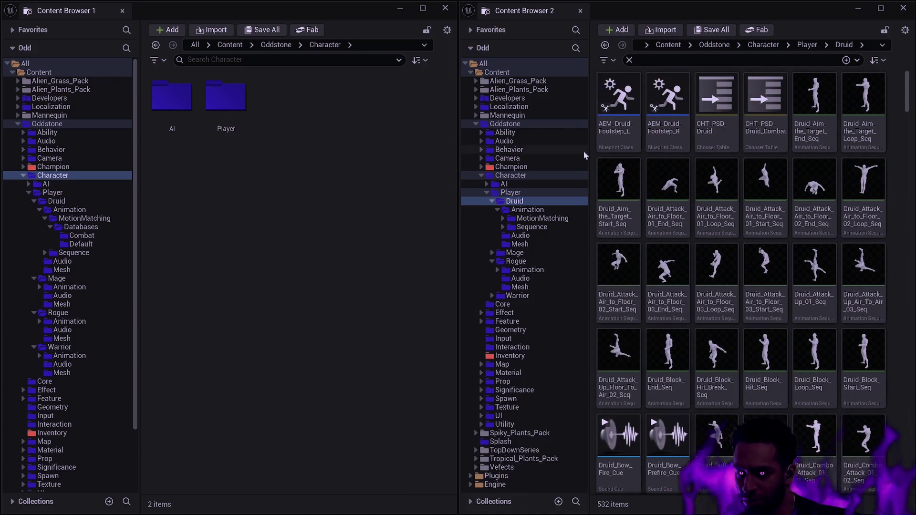
mouse_move(648, 218)
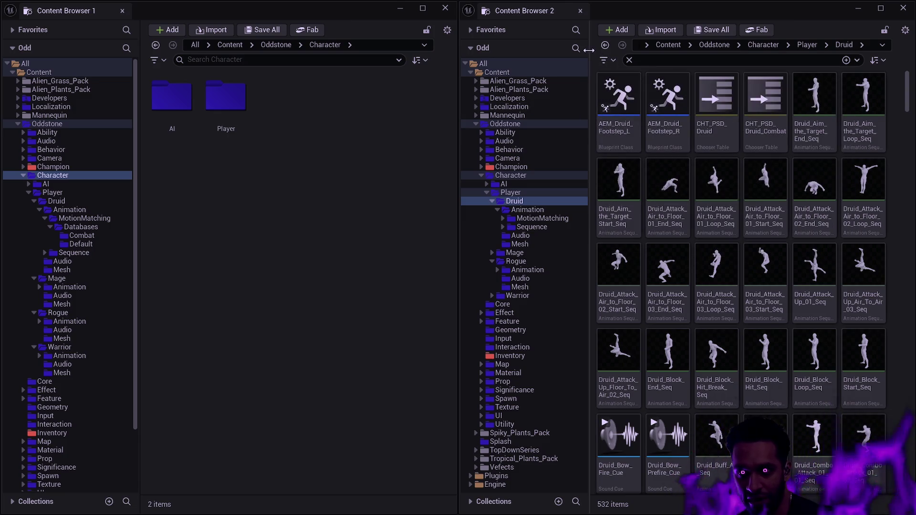
mouse_move(622, 251)
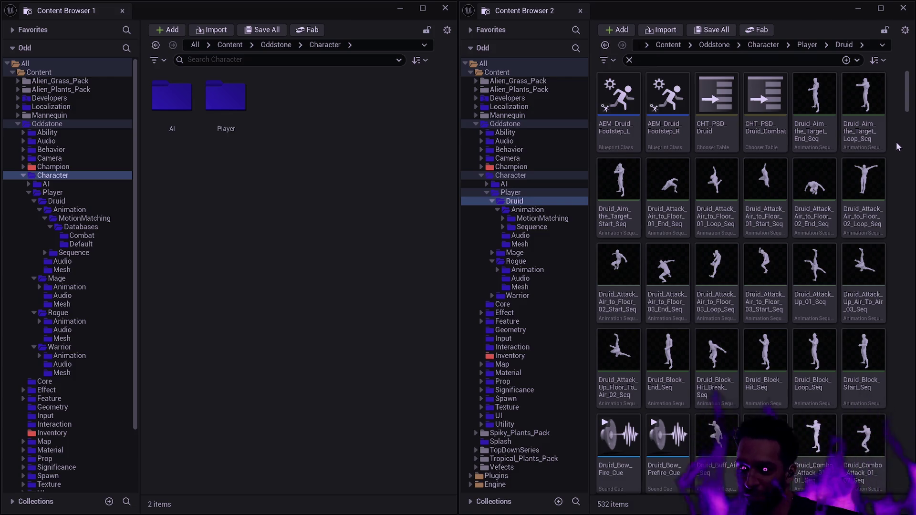
scroll(711, 225, "down", 2)
scroll(711, 224, "down", 6)
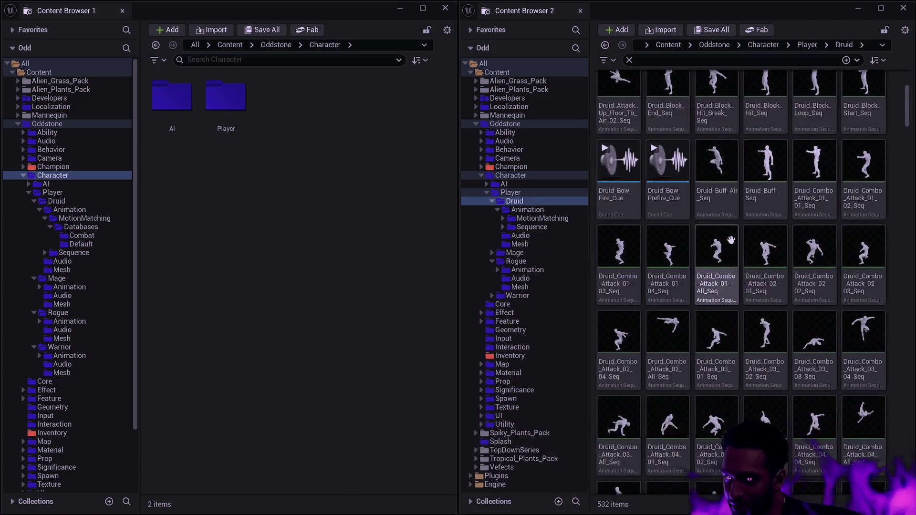
scroll(723, 243, "up", 8)
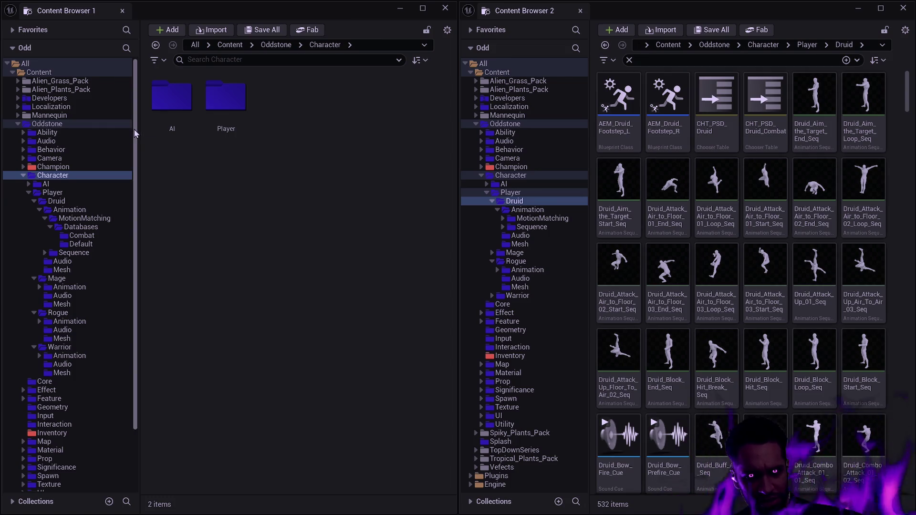
Narrow the first browser's folder tree and show Warrior > Animation's 4 items there
left_click_drag(134, 131, 133, 126)
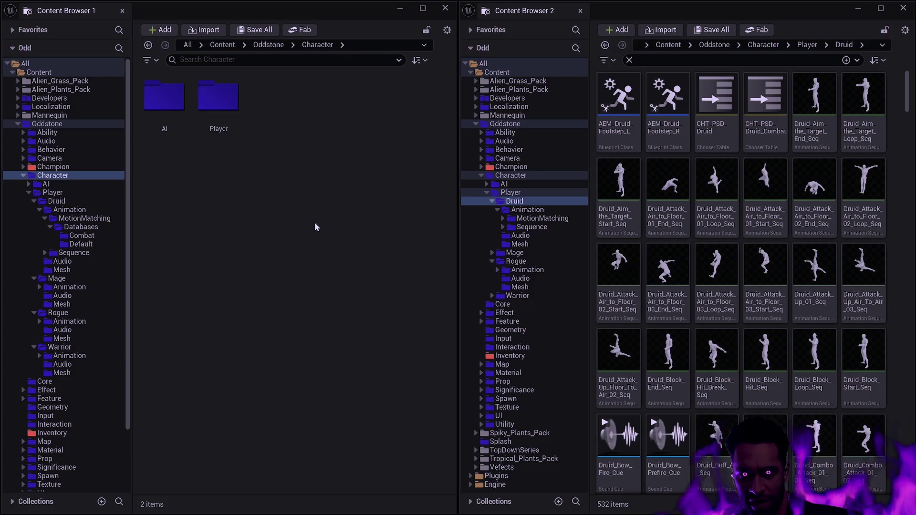
left_click(69, 356)
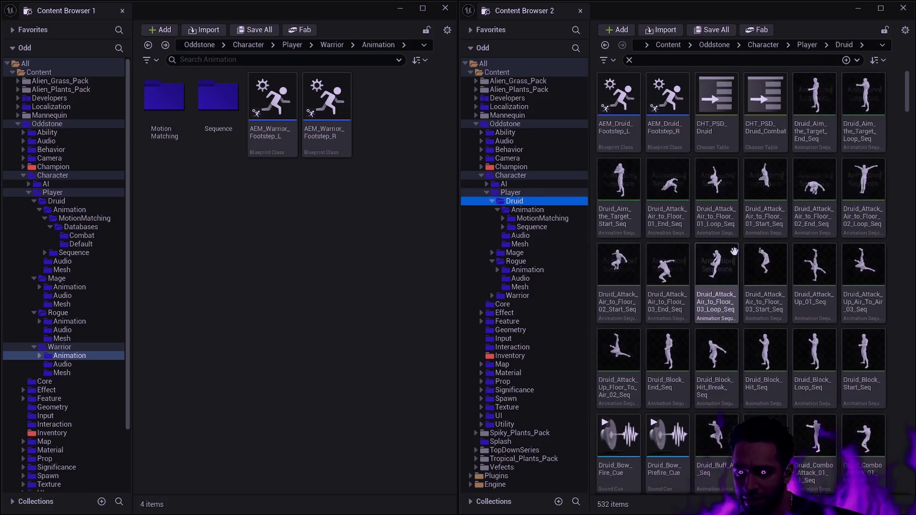
left_click(663, 60)
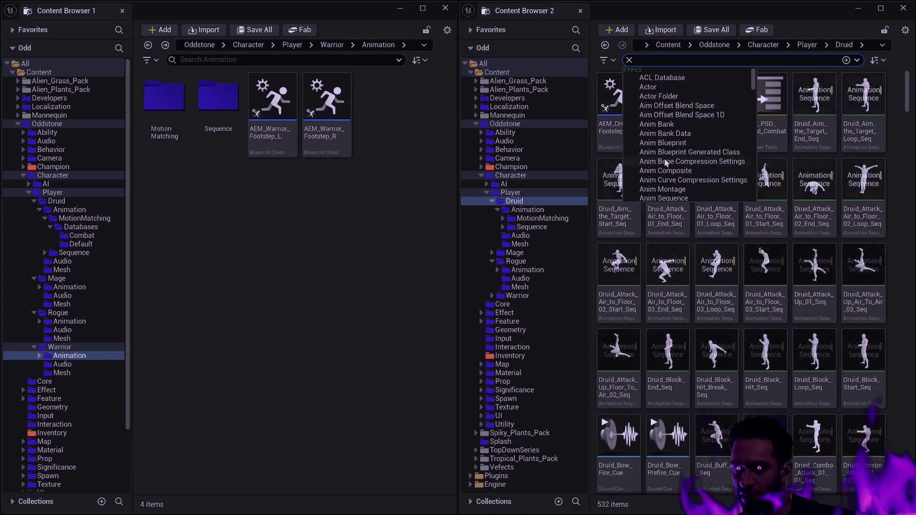
Select all 532 Druid assets, look through their Asset Actions, and open Batch Rename
left_click(615, 125)
key("ctrl+a")
right_click(616, 125)
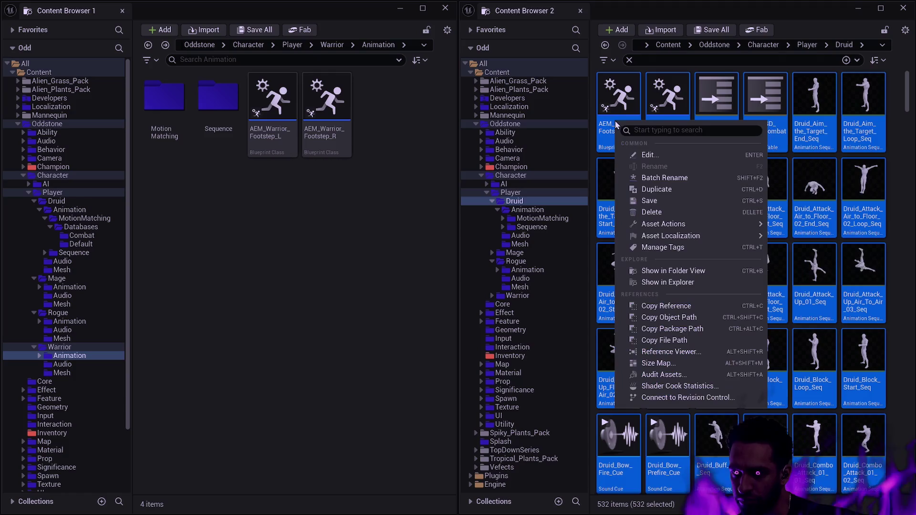
mouse_move(691, 236)
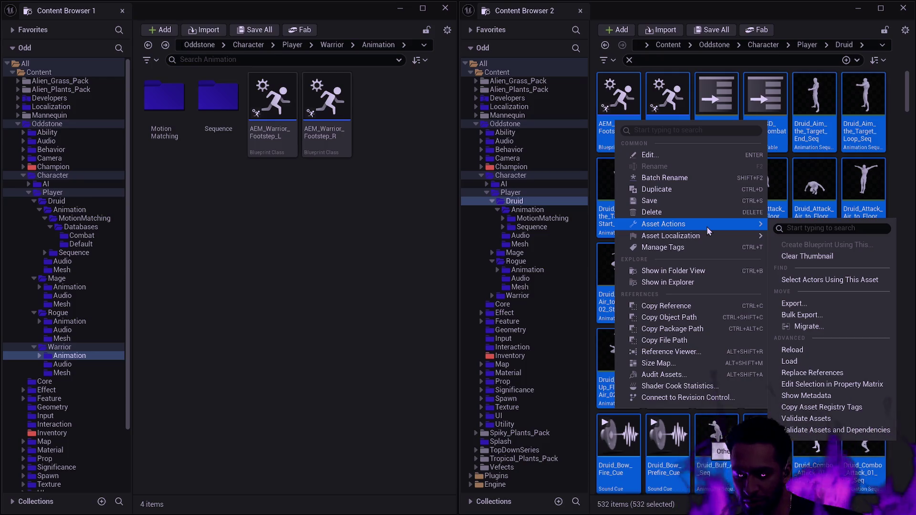
left_click(680, 181)
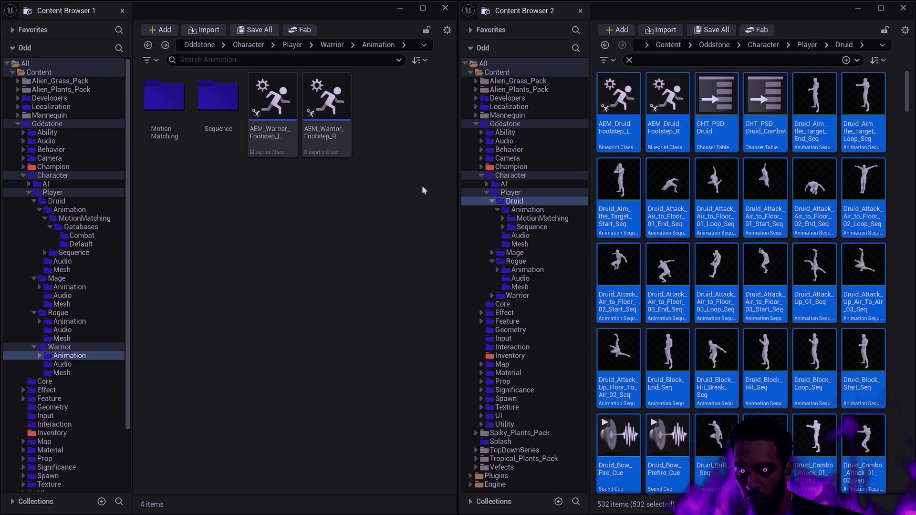
key("F2")
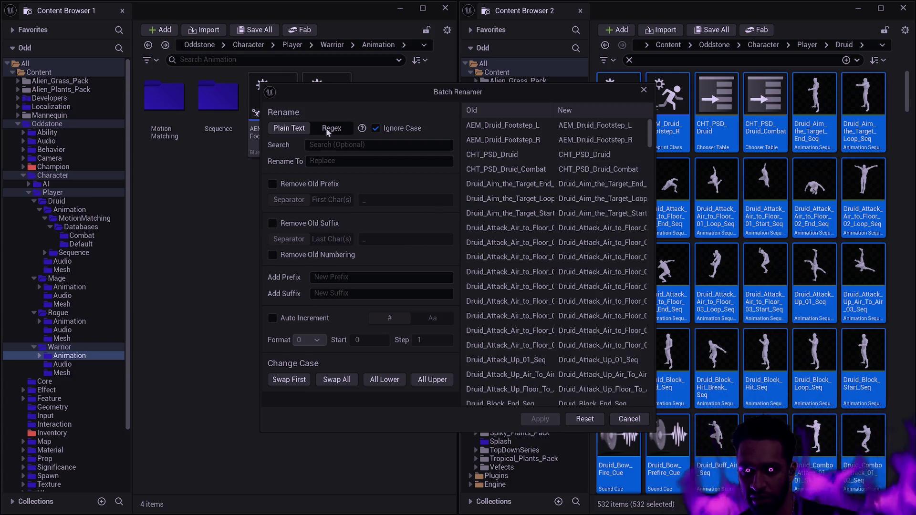
In the Batch Renamer, replace 'Druid' with 'Bow' and apply the rename to all assets
left_click(343, 145)
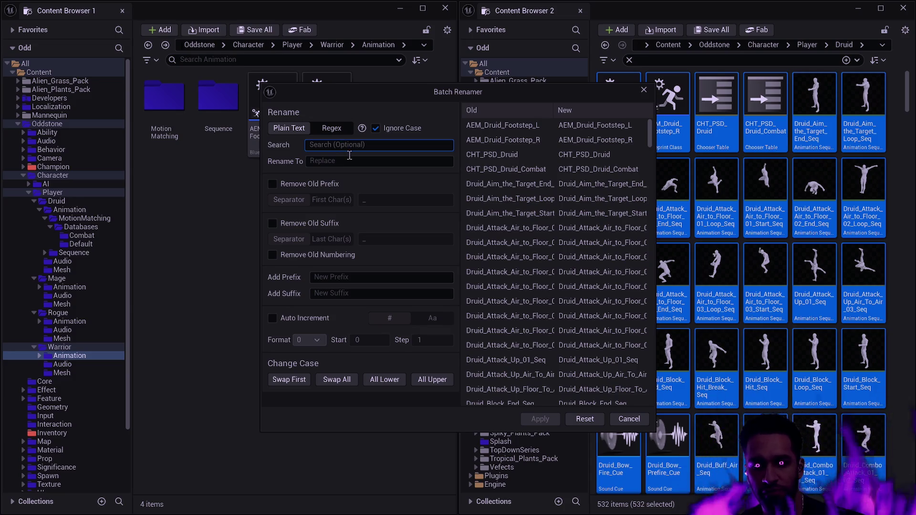
type("Druid")
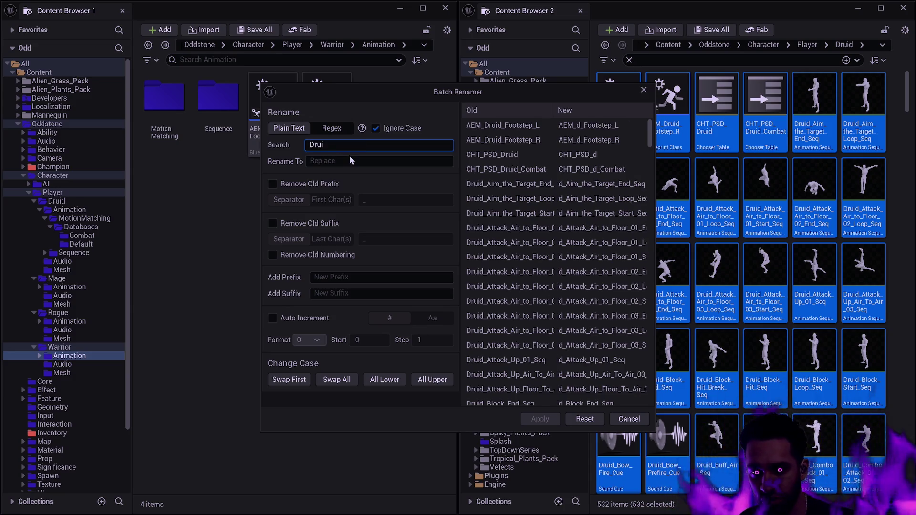
left_click(349, 160)
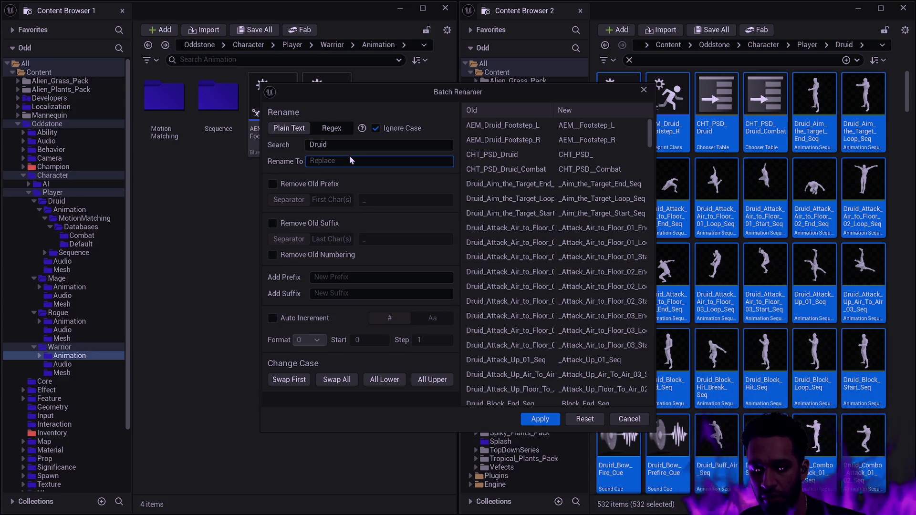
type("Bow")
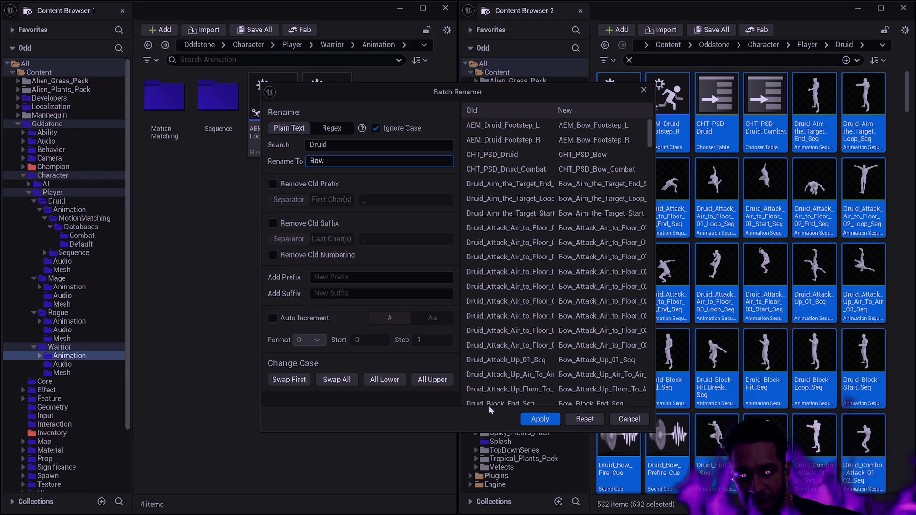
left_click(538, 420)
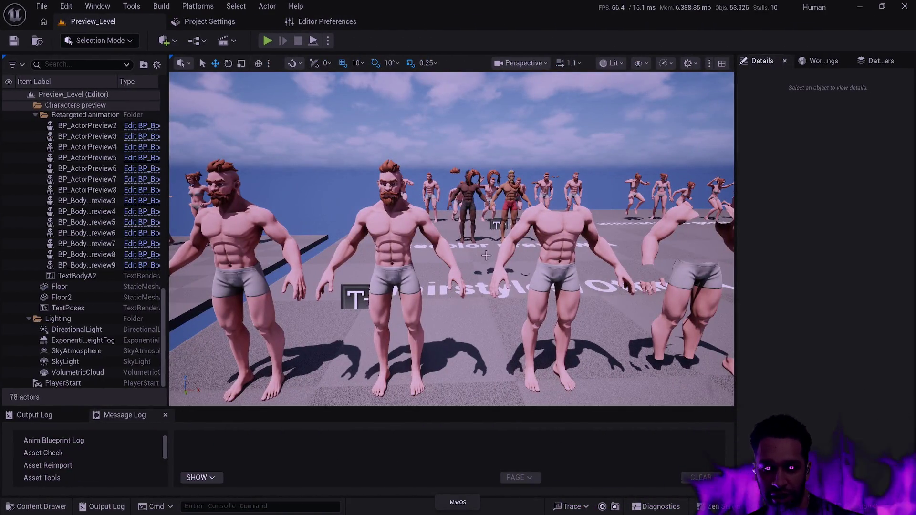
Dismiss the Content Drawer and move the Preview_Level camera toward the rows of posed characters
scroll(486, 254, "down", 5)
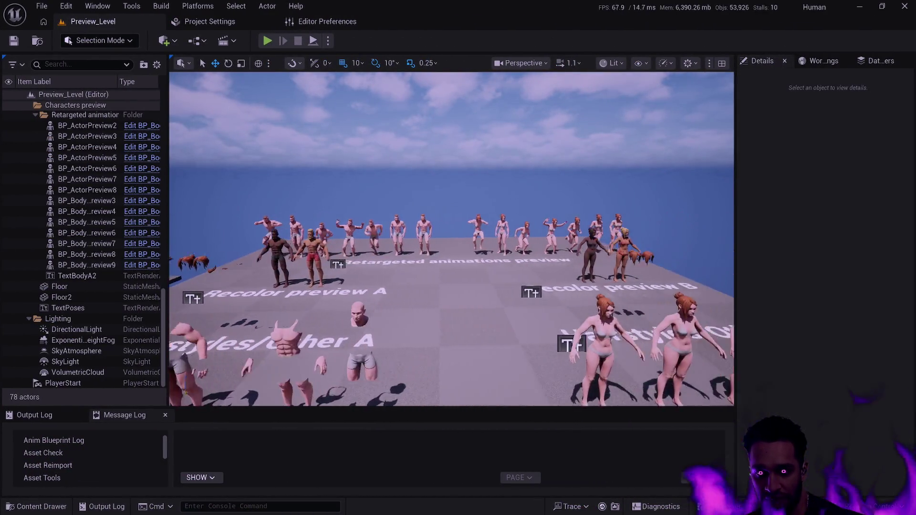
key("ctrl+space")
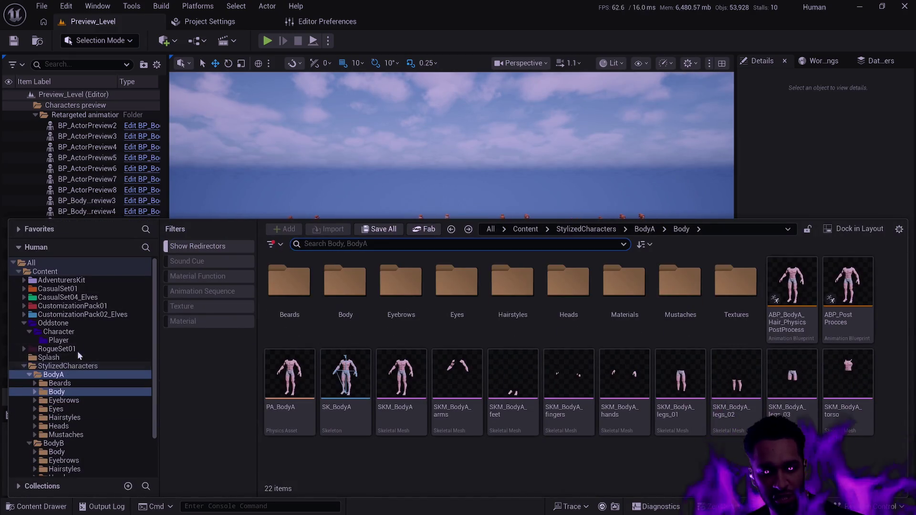
left_click(489, 183)
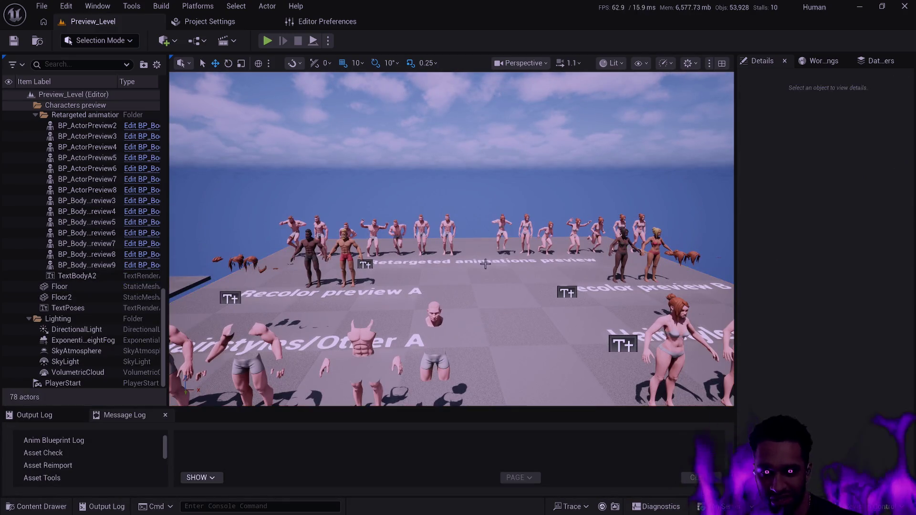
key("Left")
mouse_move(465, 304)
left_mouse_down()
mouse_move(423, 282)
mouse_move(497, 300)
left_mouse_up()
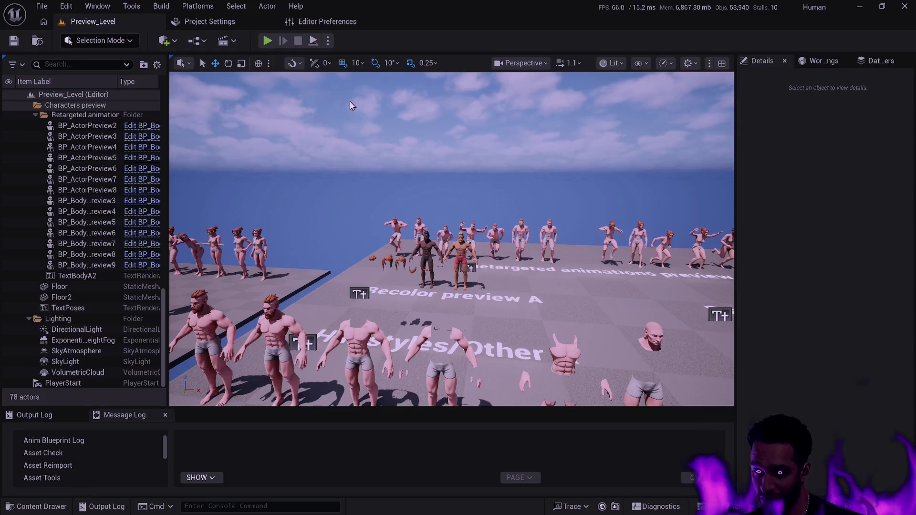
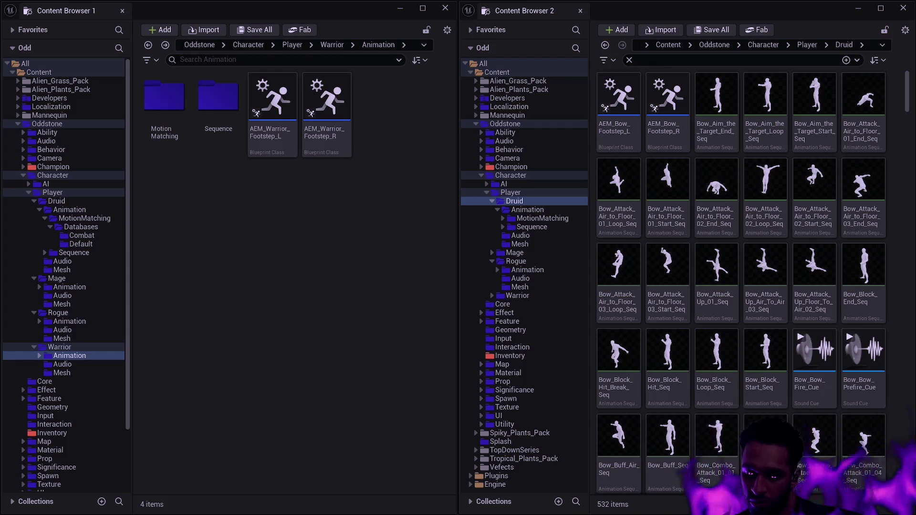
Bring Rider's Build - Odd output window forward, showing the build succeeded in 24.00 seconds
mouse_move(808, 249)
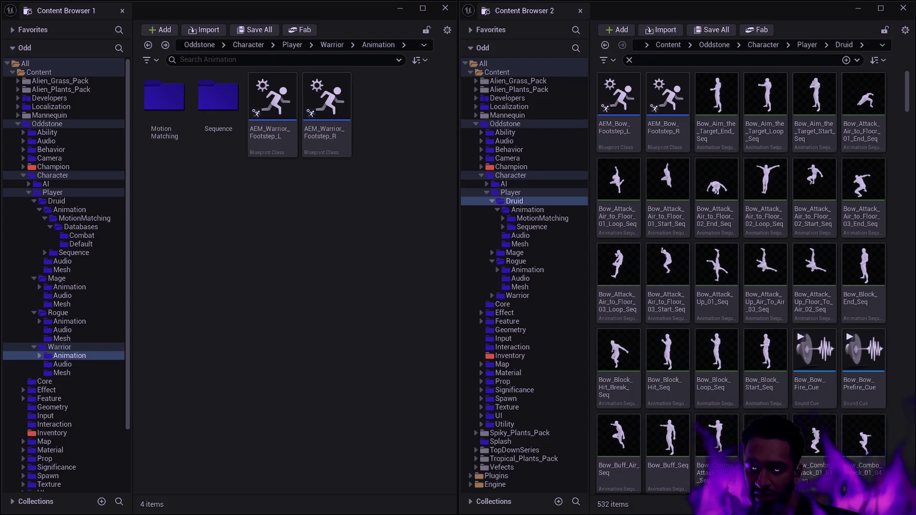
mouse_move(808, 249)
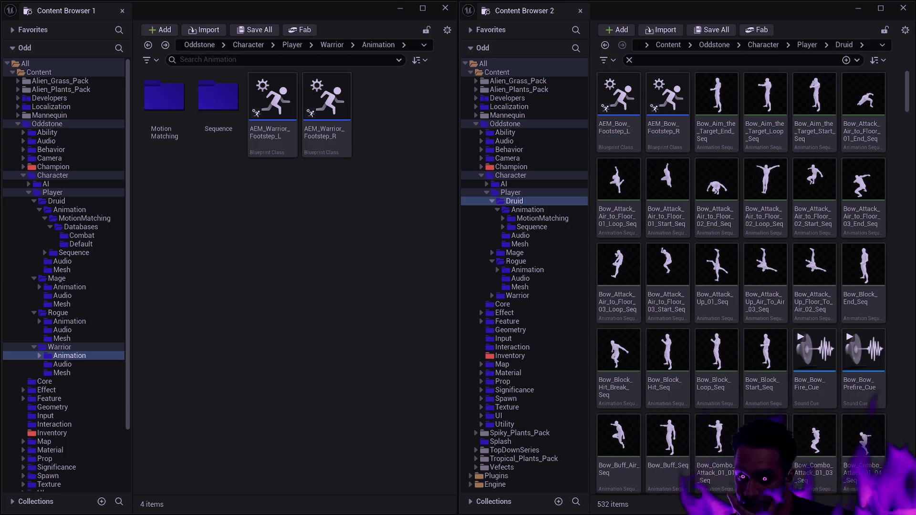
mouse_move(808, 249)
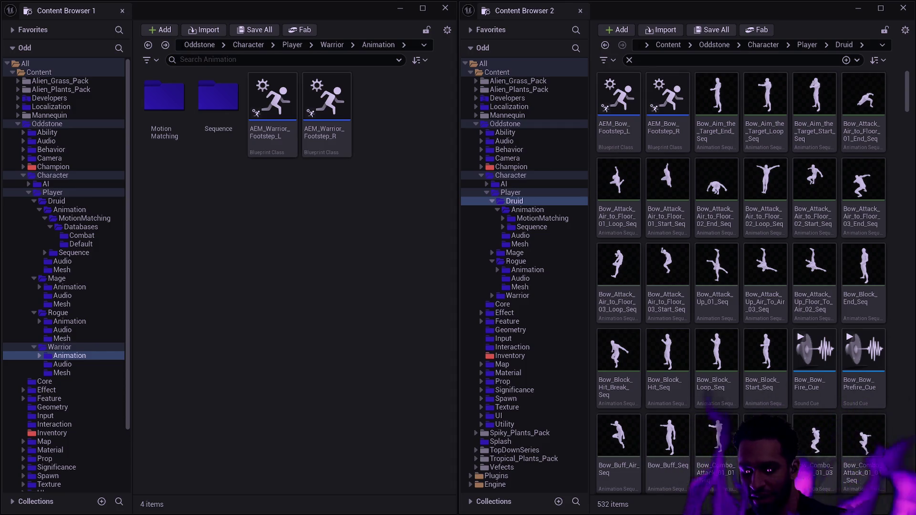
mouse_move(809, 250)
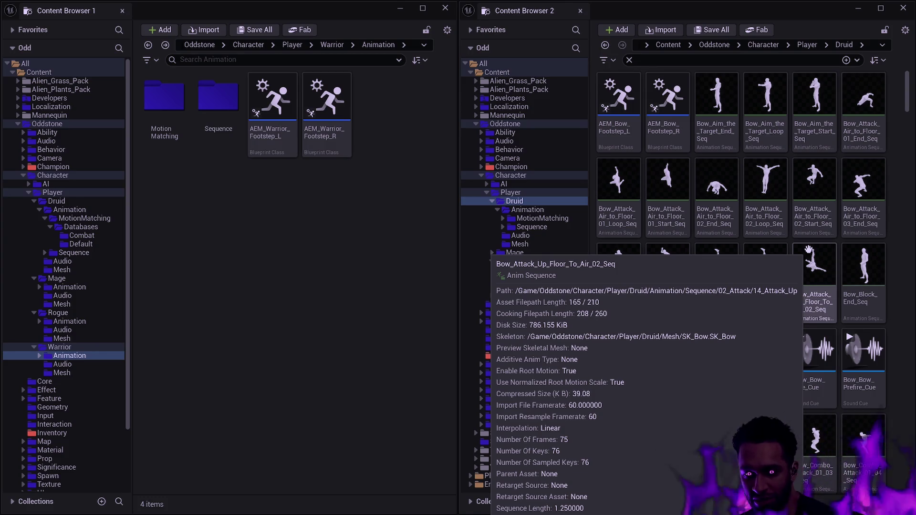
key("alt+Tab")
key("alt+Tab")
key("alt+Tab")
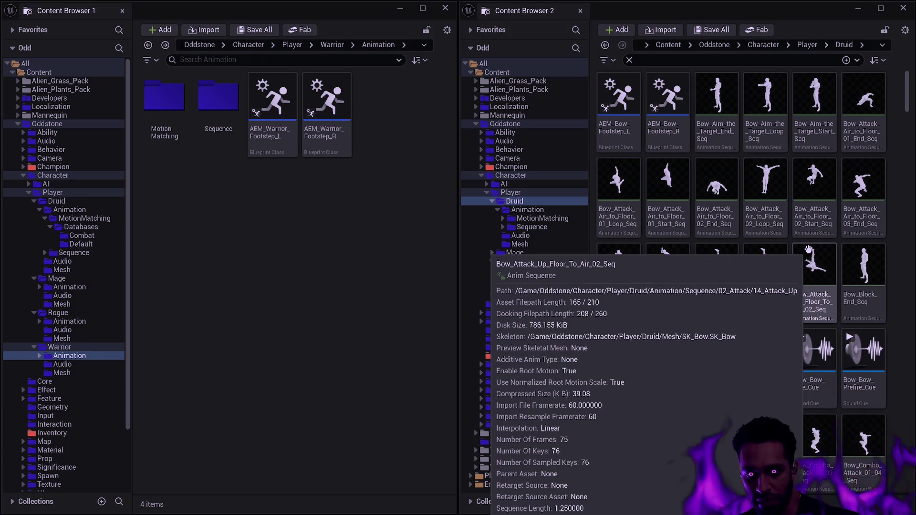
key("alt+Tab")
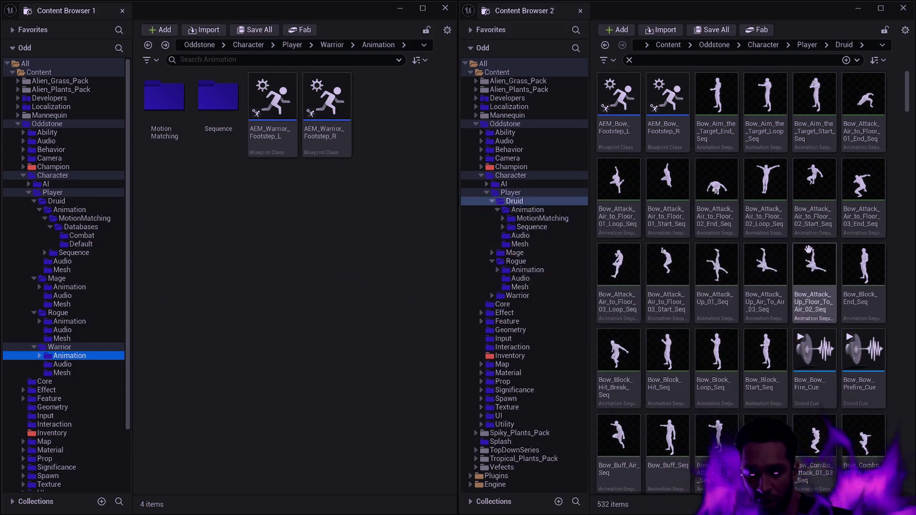
mouse_move(808, 249)
key("alt+Tab")
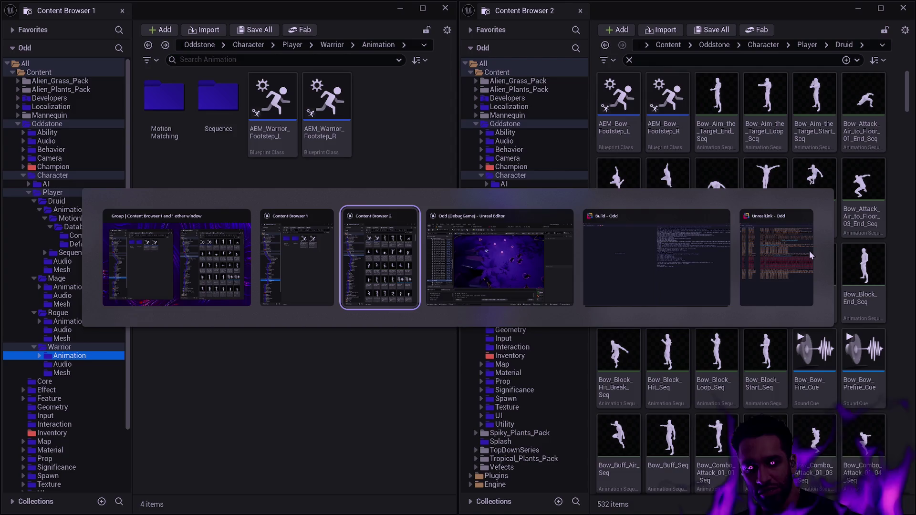
key("Tab")
key("Tab")
key("Tab")
key("Tab")
key("Tab")
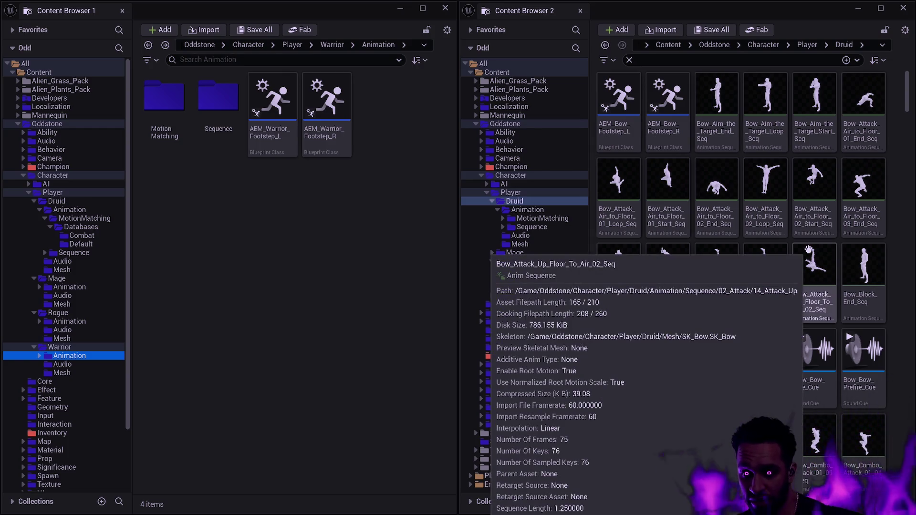
key("alt+Tab")
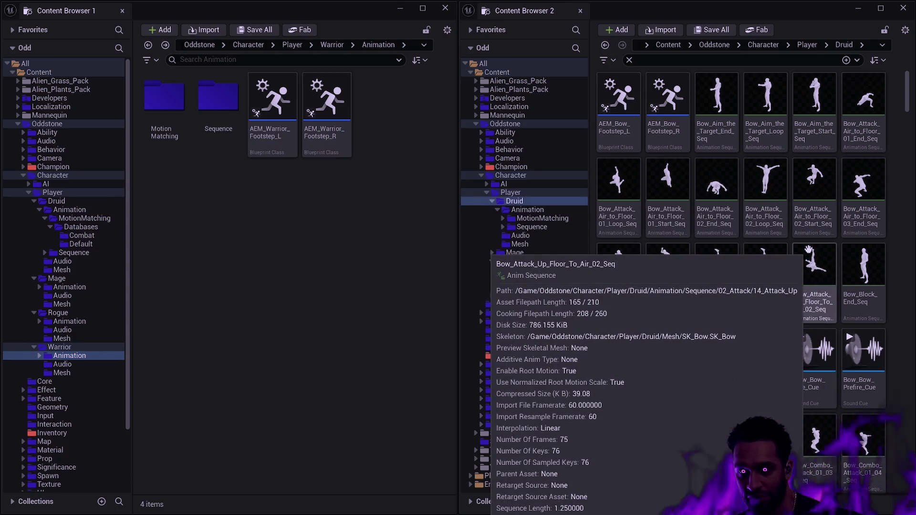
key("alt+Tab")
key("alt+Tab")
key("alt+Tab")
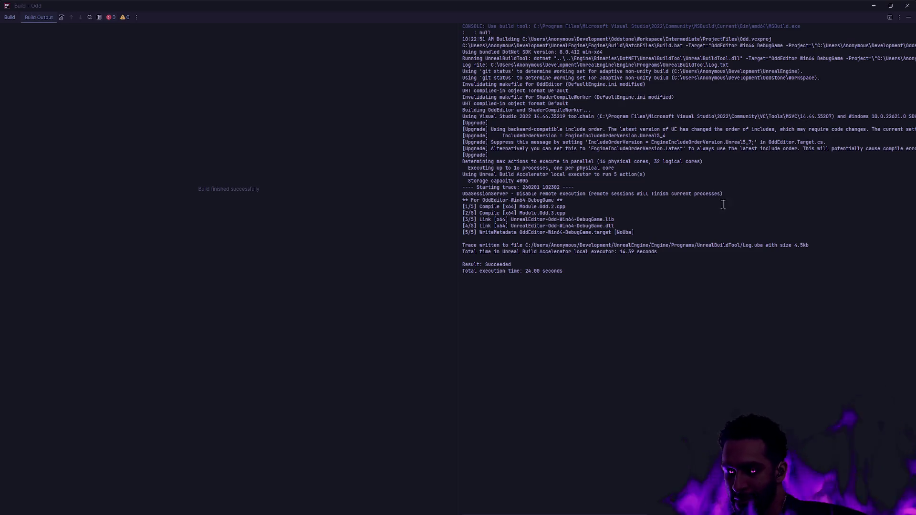
Switch from Rider's build log back to Unreal's Content Browser 2 window
key("alt+Tab")
key("alt+Tab")
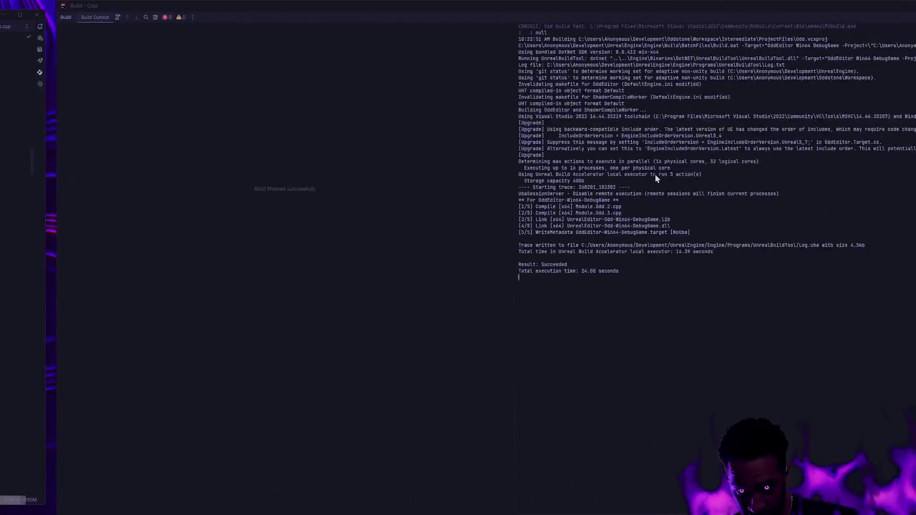
key("alt+Tab")
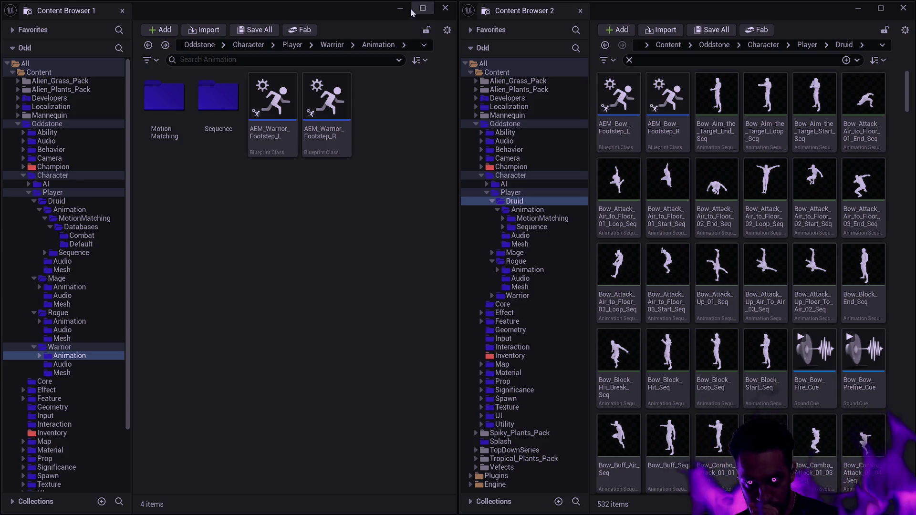
Close both Content Browsers and lower the application scale from 1.5 to 1.0 in Widget Reflector
left_click(445, 8)
left_click(903, 7)
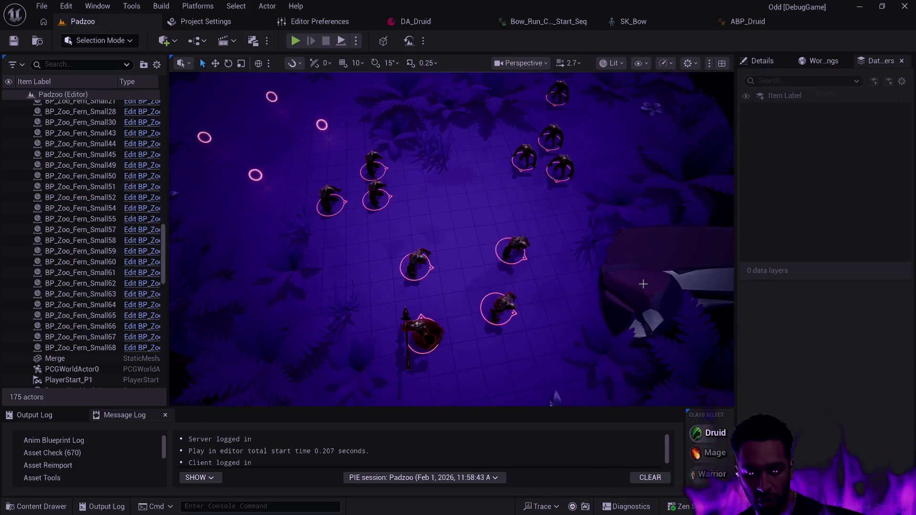
key("ctrl+shift+w")
left_click_drag(658, 306, 640, 306)
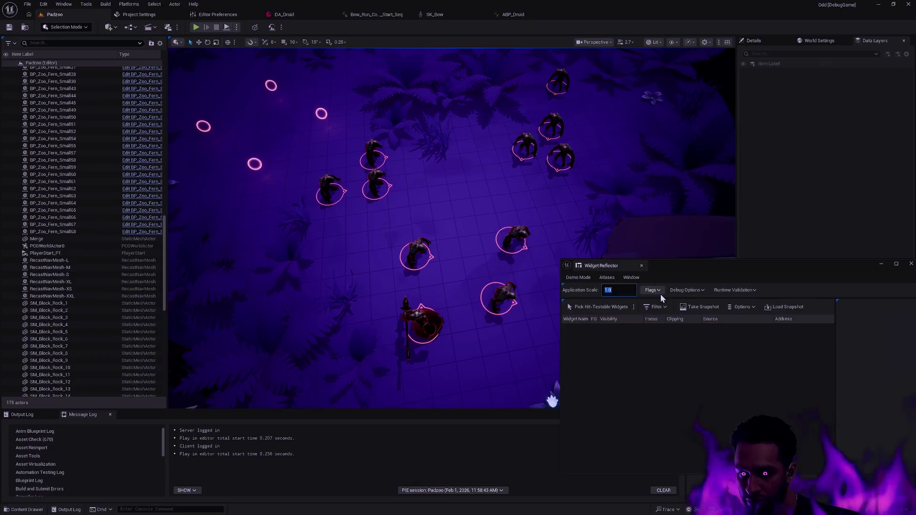
left_click(641, 267)
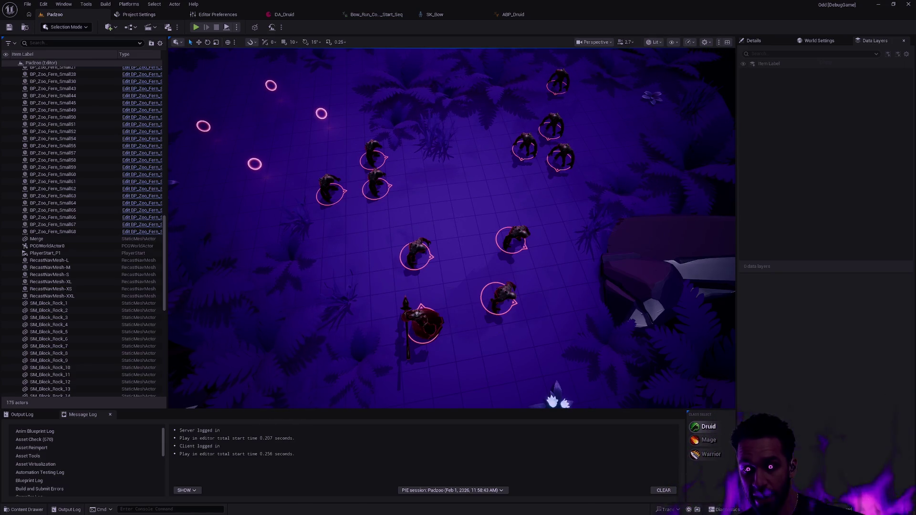
Delete BP_Lich from Padzoo, filter World Settings for 'AI', and start Play-in-Editor
left_click(432, 331)
key("Delete")
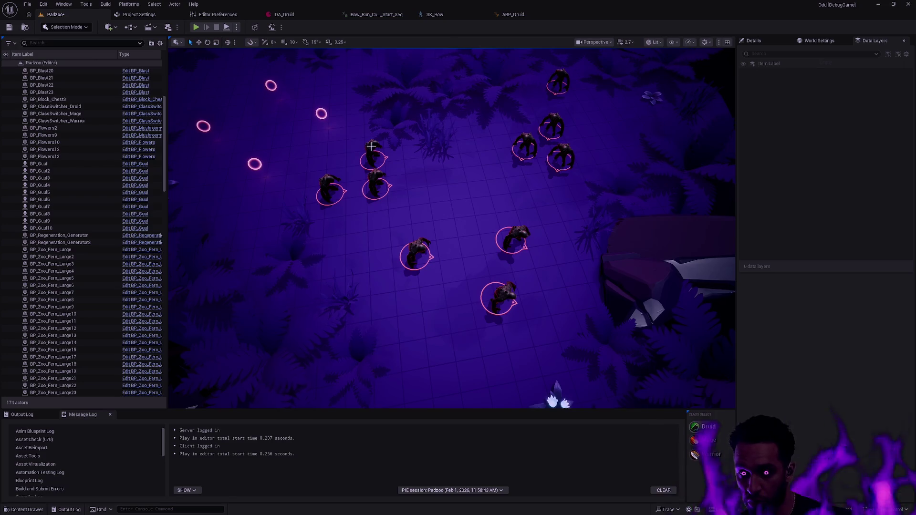
key("ctrl+space")
left_click(819, 40)
left_click(803, 53)
type("AI")
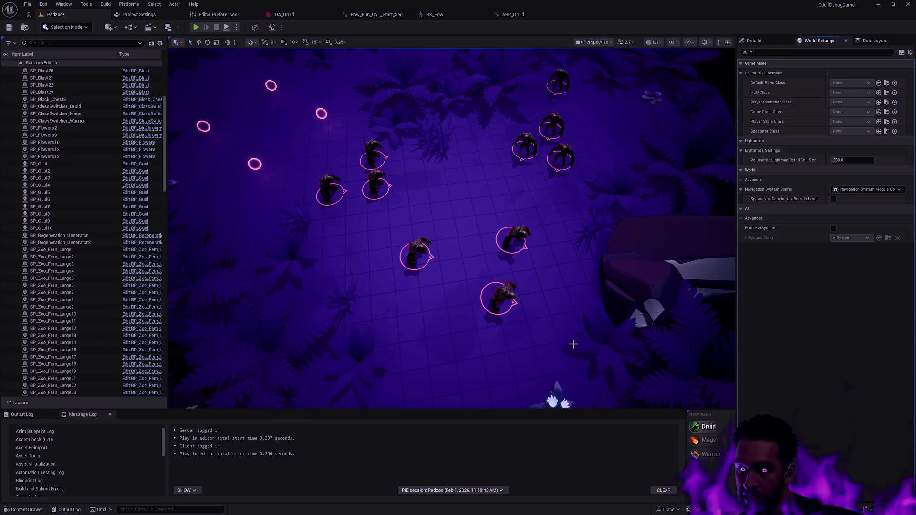
left_click(575, 344)
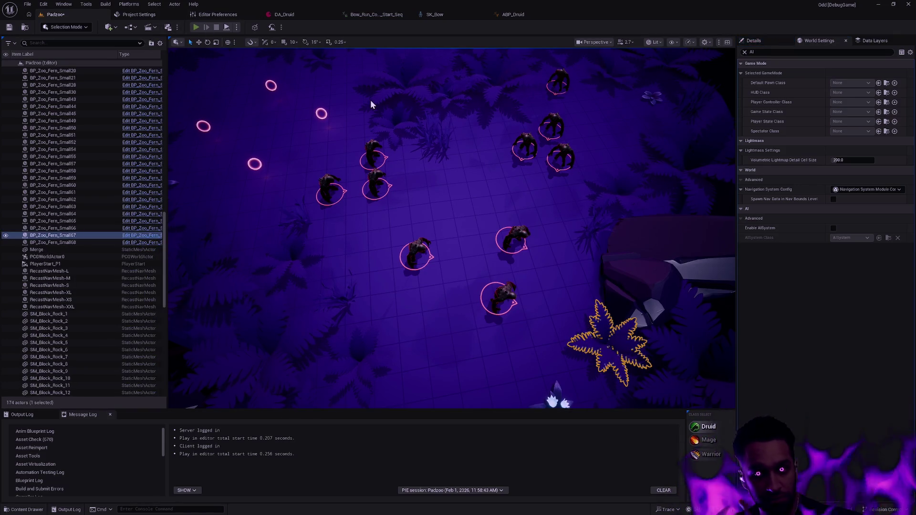
key("alt+p")
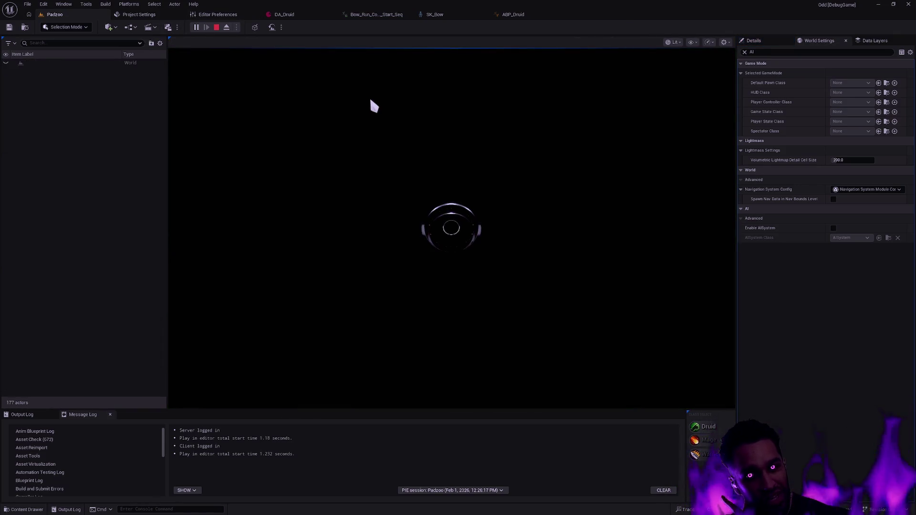
Go fullscreen with F11 and attack the nearby enemy using clicks and the E and R abilities
key("F11")
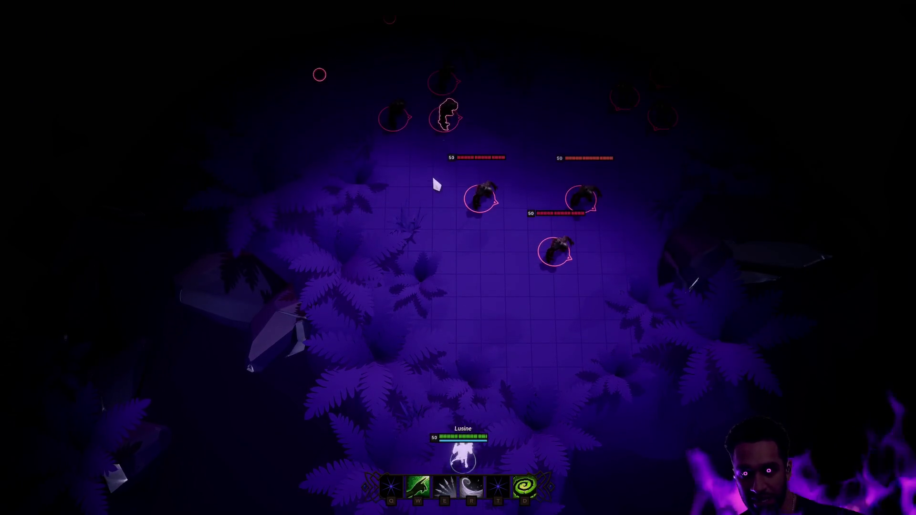
left_click(433, 178)
left_click(488, 292)
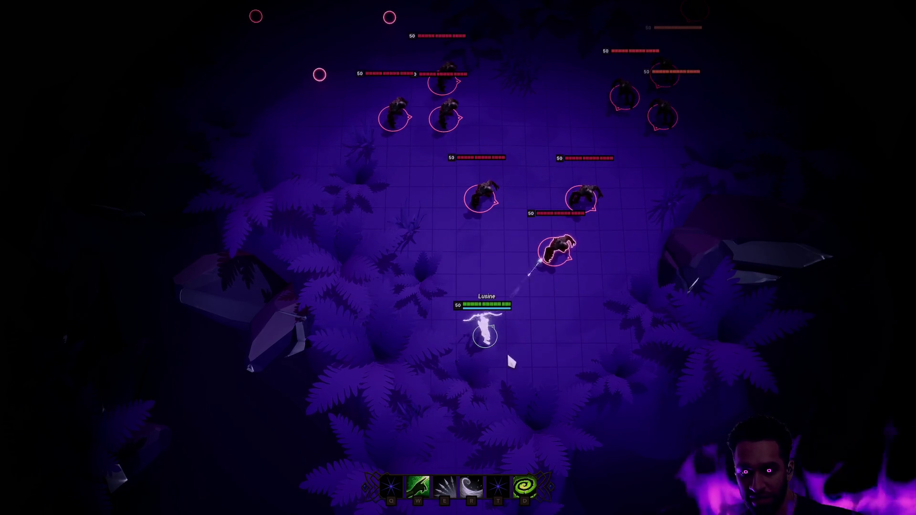
left_click(437, 377)
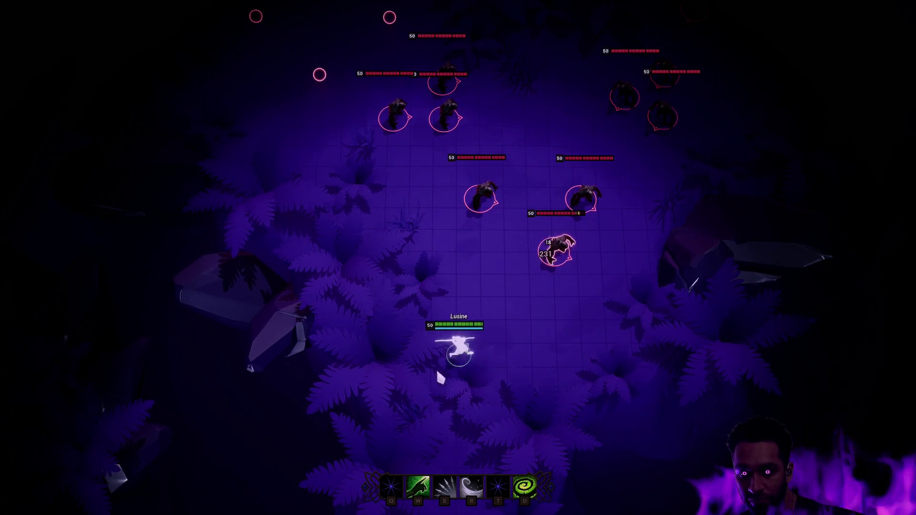
key("e")
left_click(530, 348)
key("r")
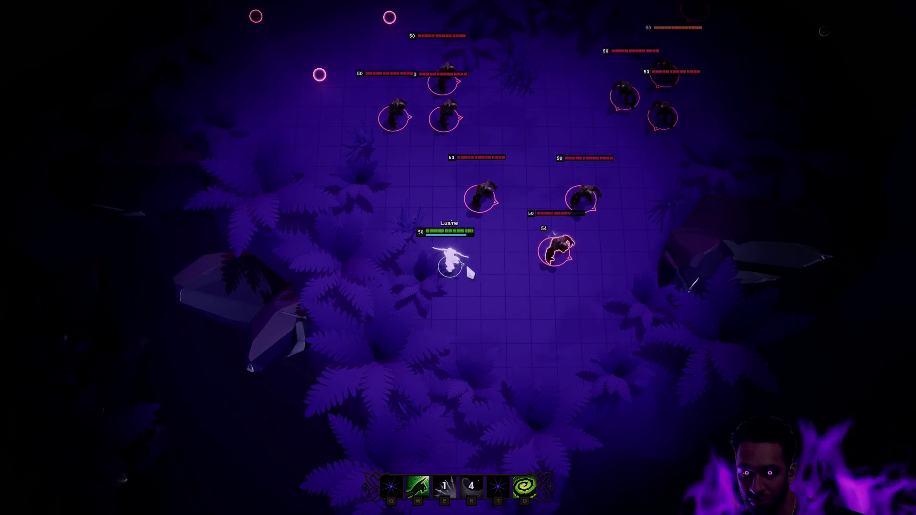
Cast the W shield-and-heal ability three times, reposition, trigger the D buff, then stop the session
key("w")
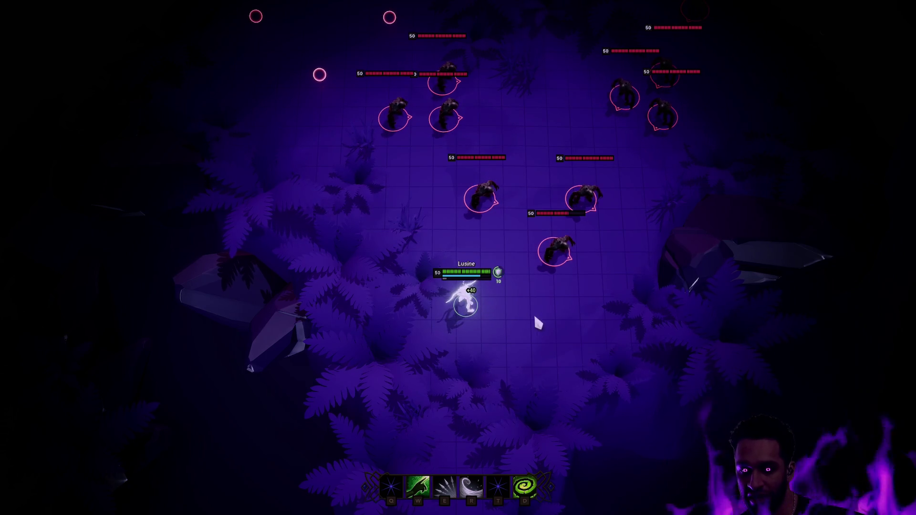
key("w")
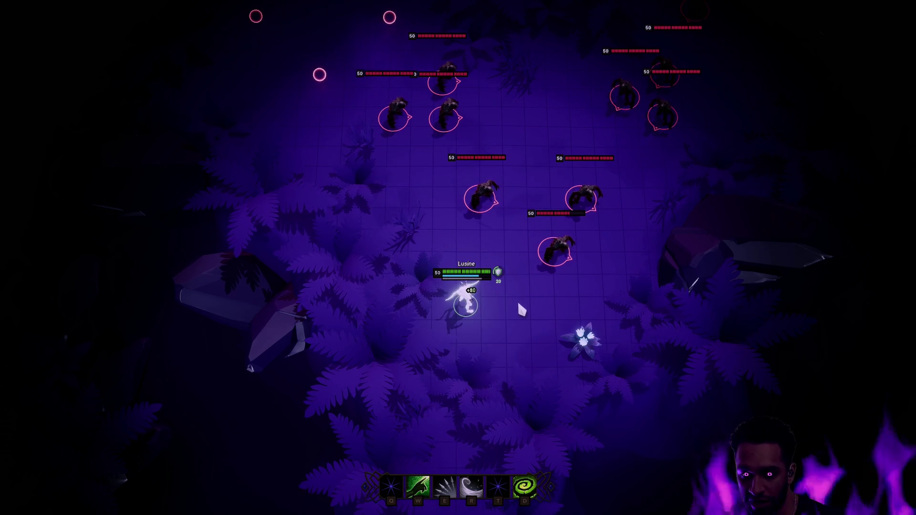
key("w")
right_click(530, 296)
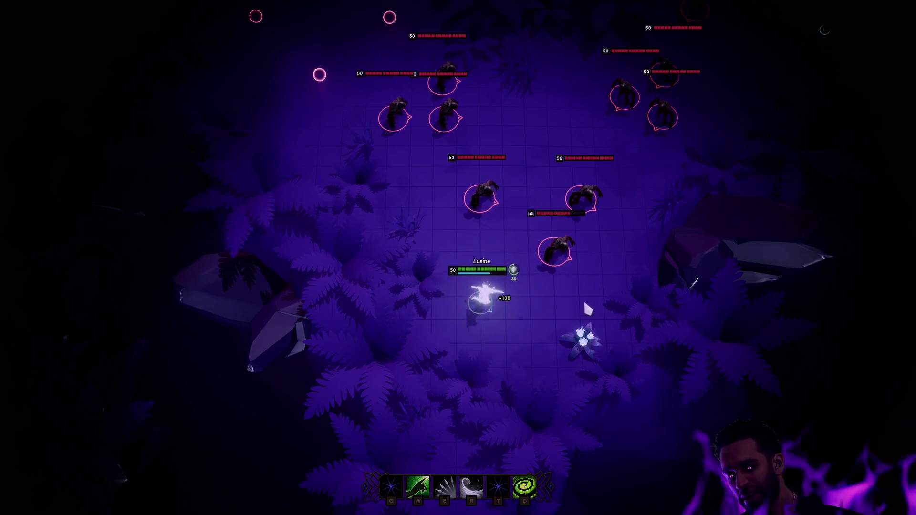
right_click(422, 236)
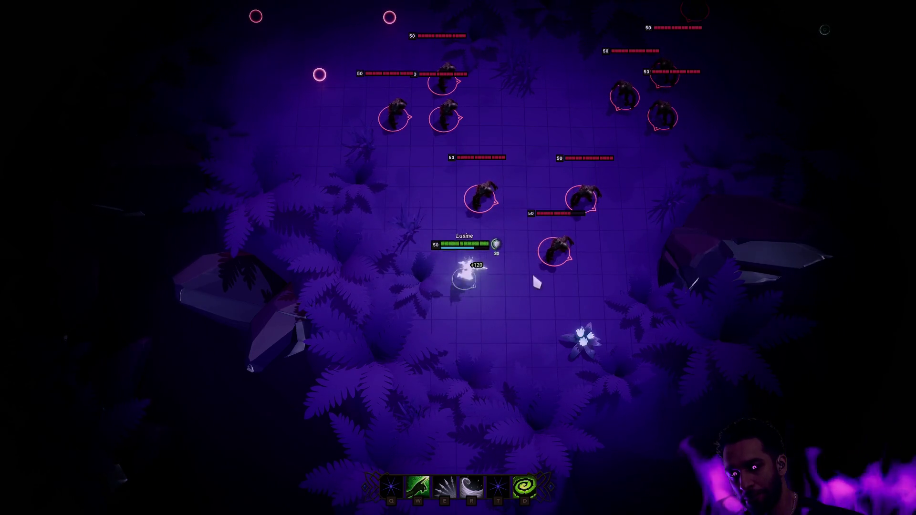
right_click(437, 286)
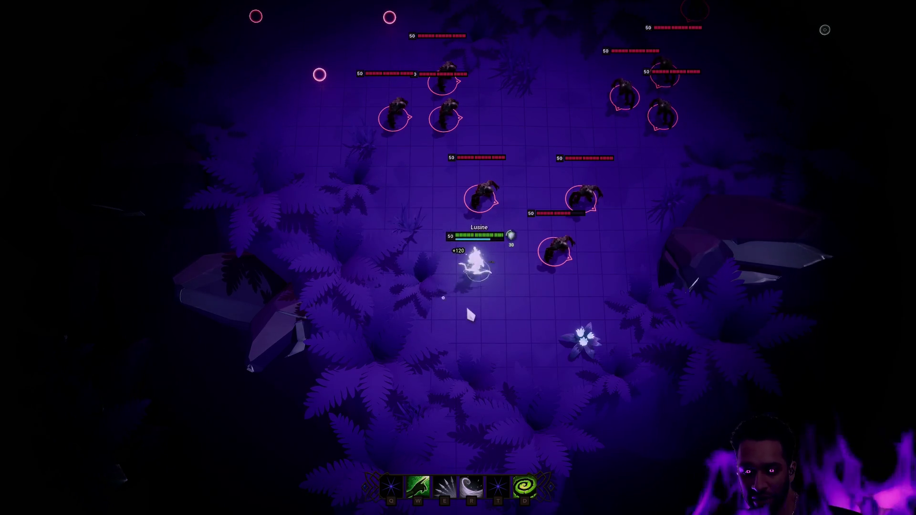
right_click(498, 284)
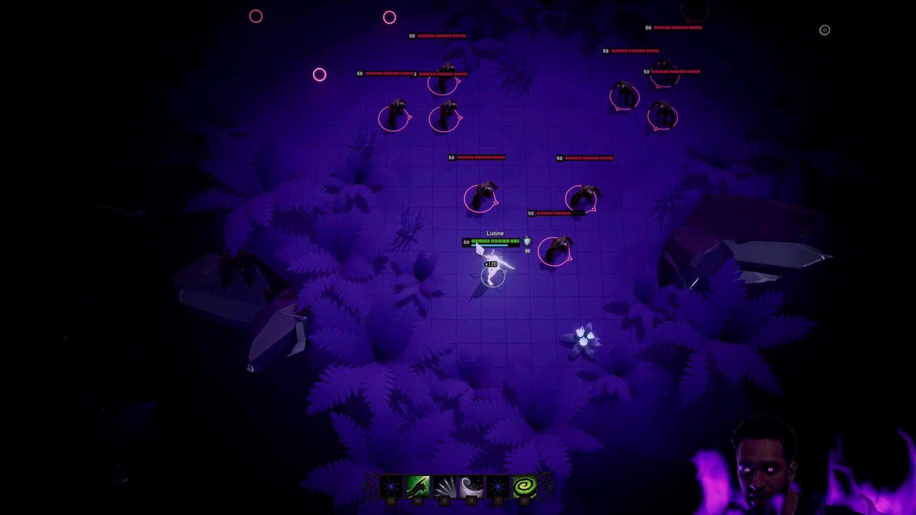
key("d")
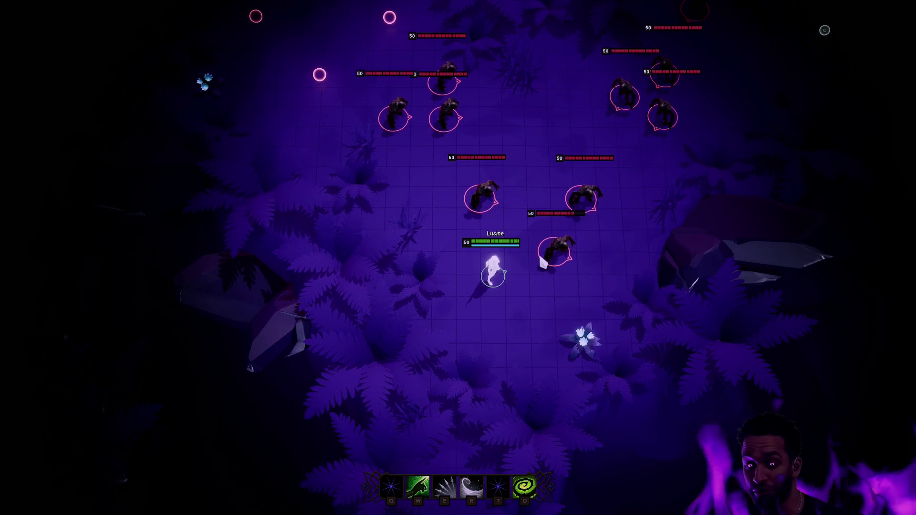
key("Escape")
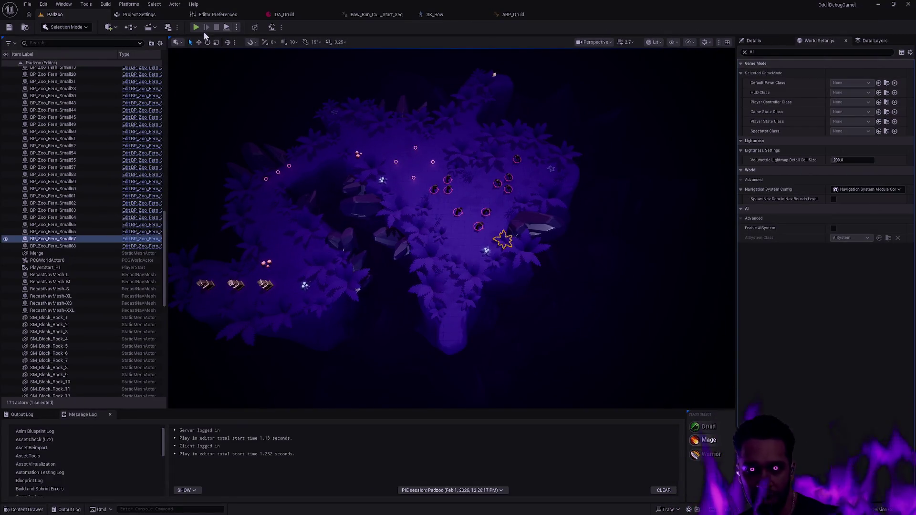
Run a fullscreen Play session casting the W, E, T and R fire abilities, then stop it with Esc
left_click(196, 27)
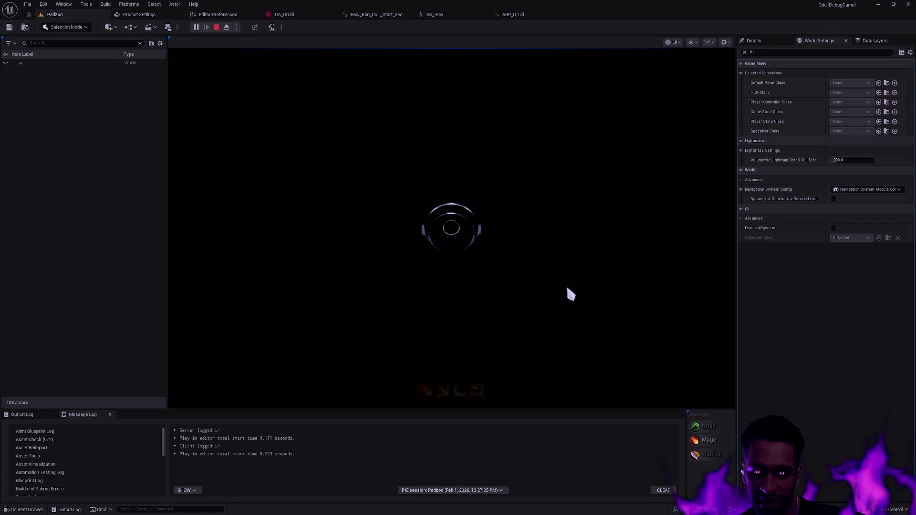
key("F11")
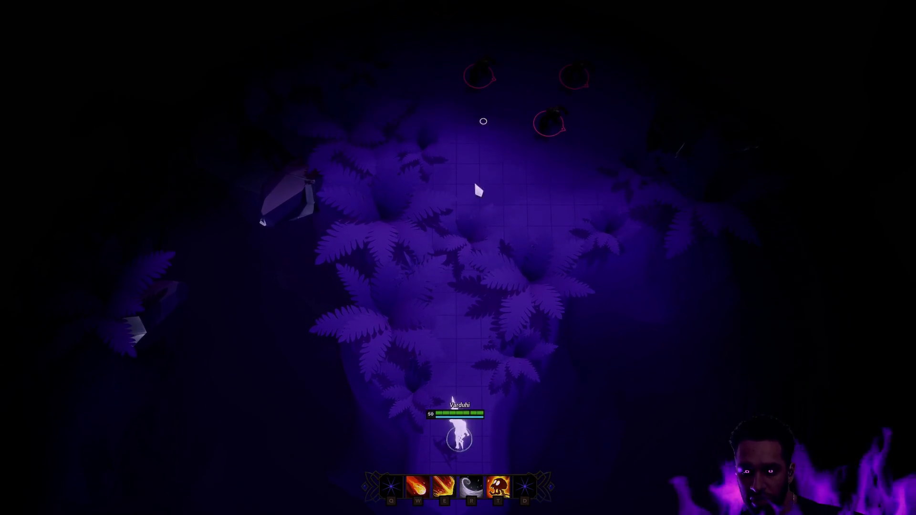
key("w")
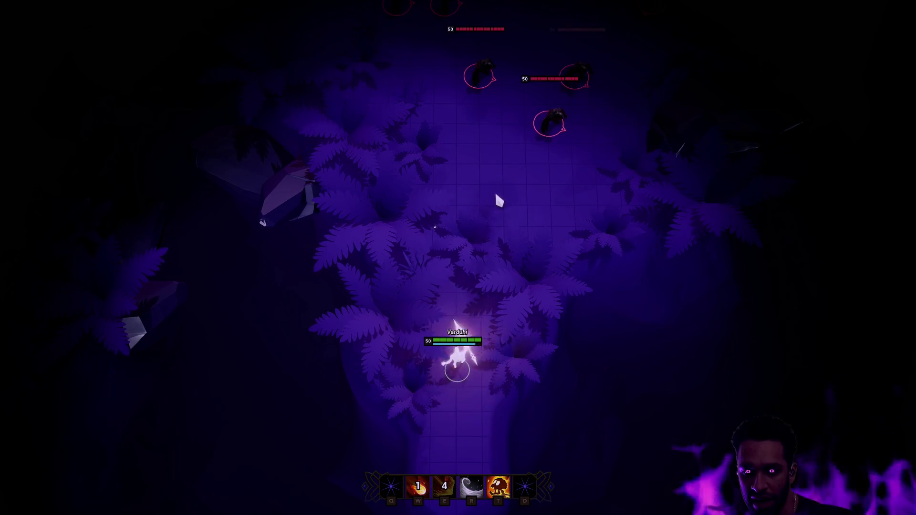
key("e")
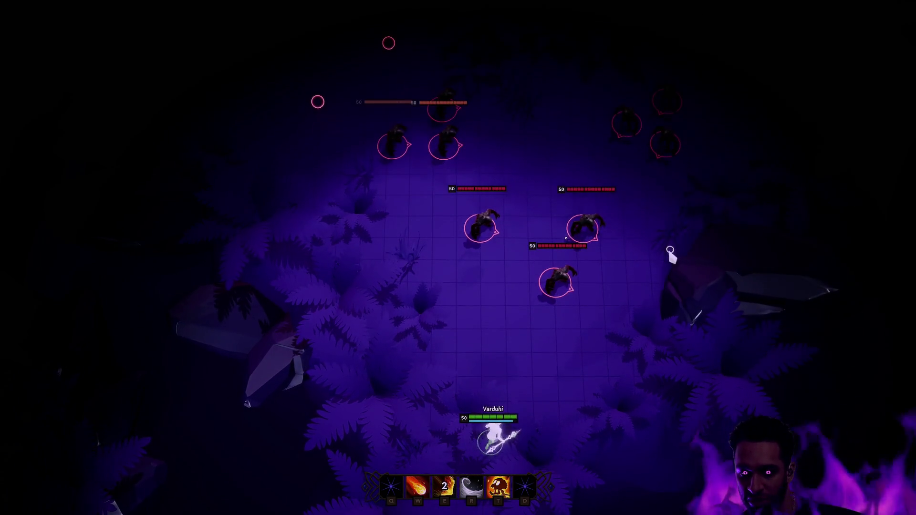
key("t")
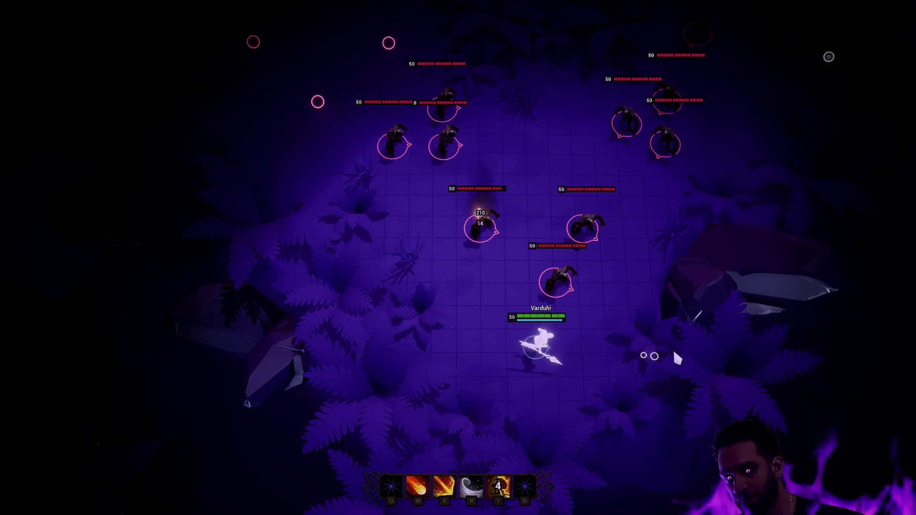
key("r")
key("Escape")
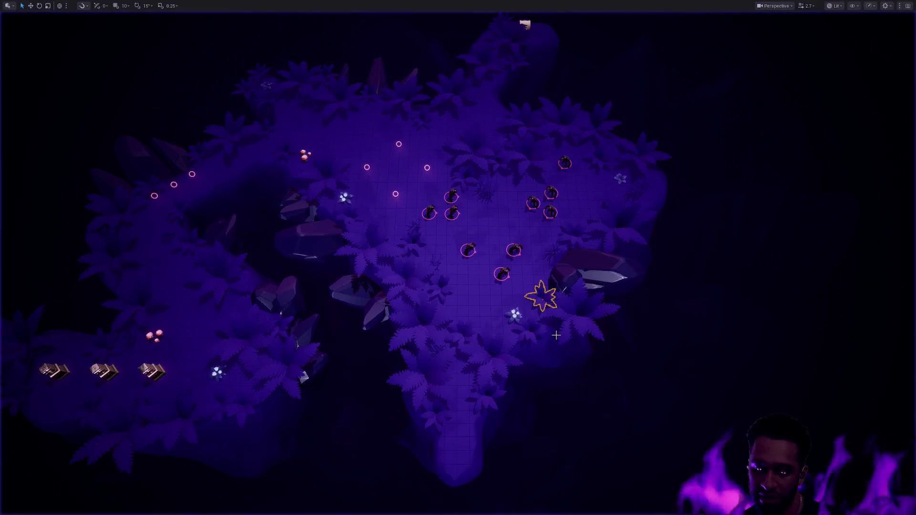
Restore the editor layout, start Play, and fight enemies with the R dash and E ring abilities
key("F11")
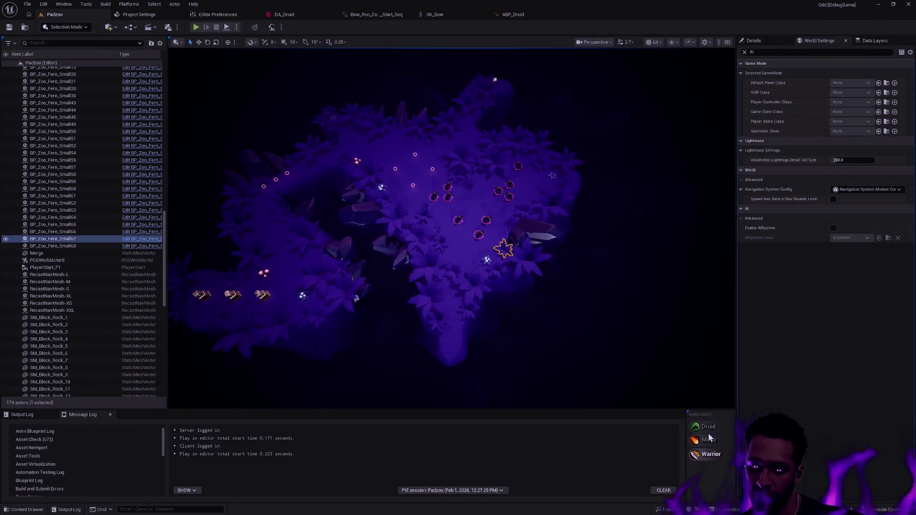
left_click(202, 29)
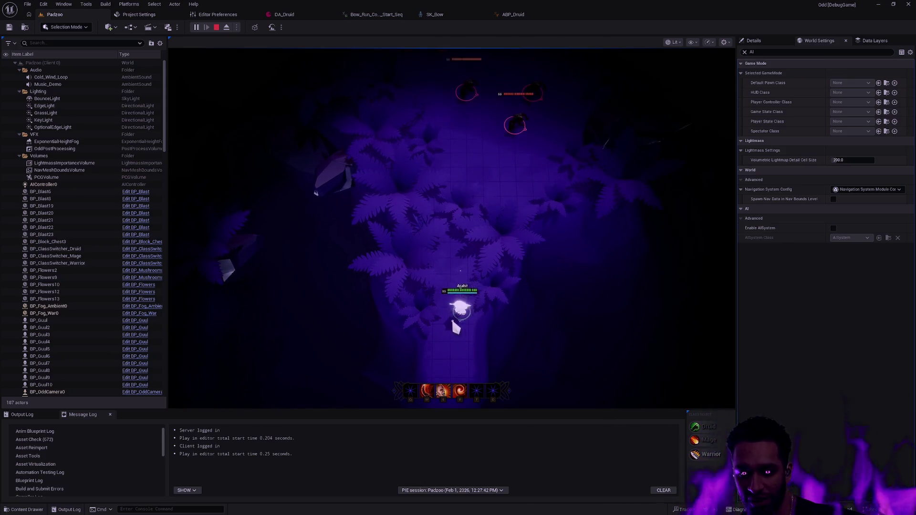
key("F11")
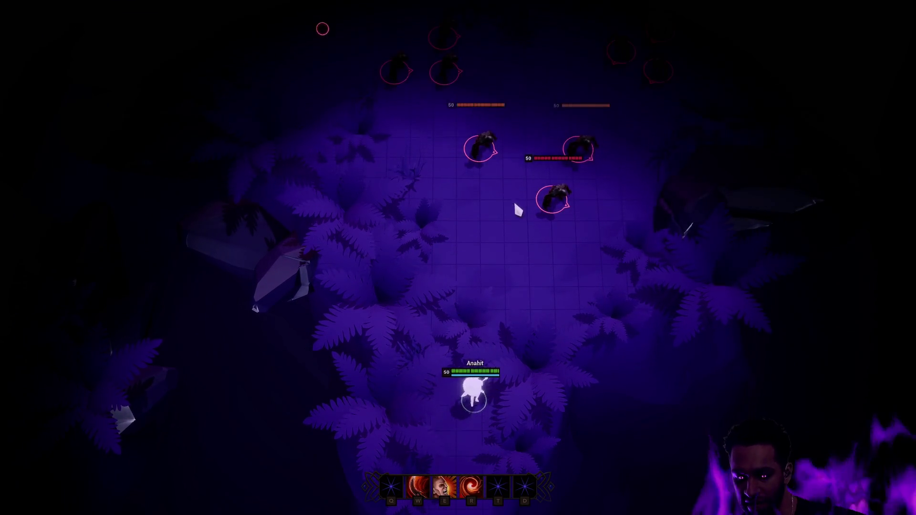
key("F11")
key("F11")
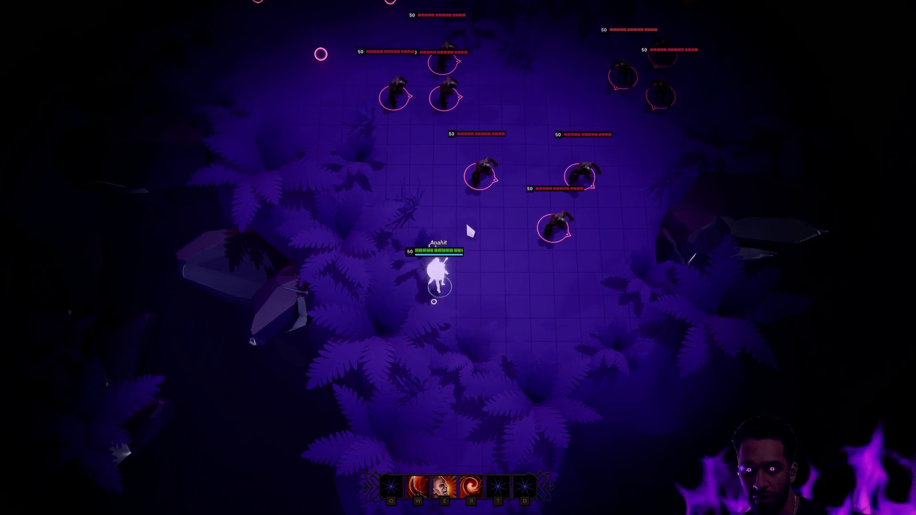
key("r")
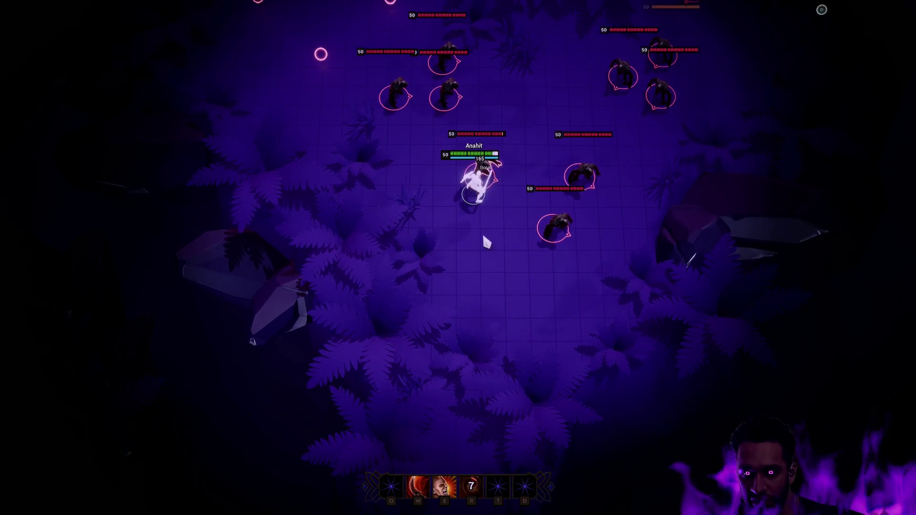
right_click(475, 274)
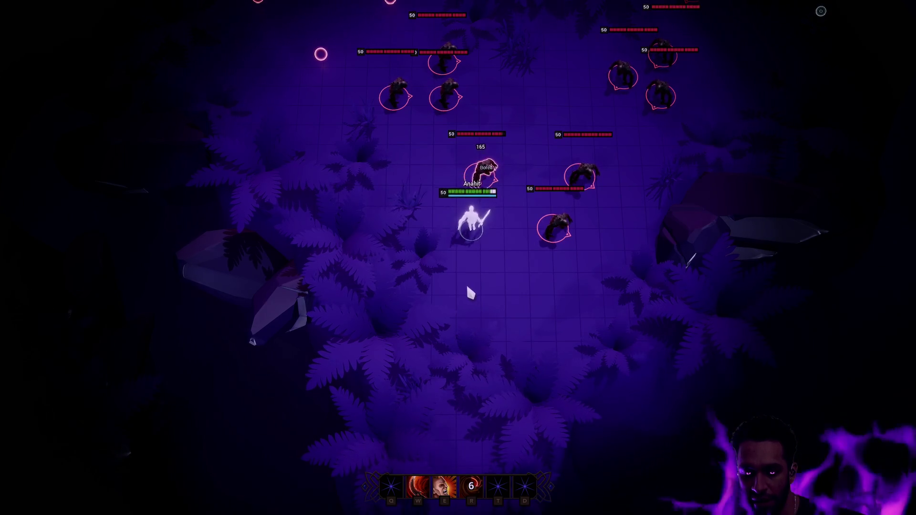
right_click(499, 228)
right_click(477, 227)
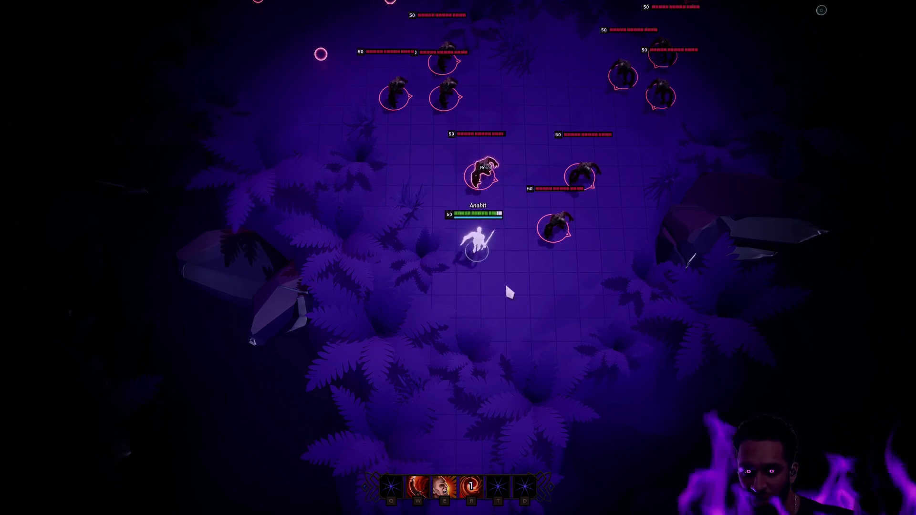
key("e")
right_click(486, 256)
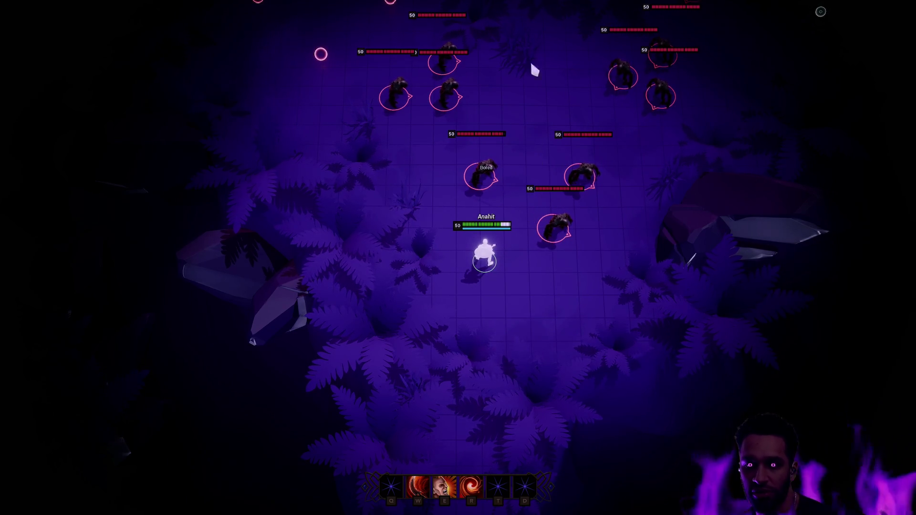
Dash into the upper-right enemy group, slash with the aimed cleave wedge, then end the session
right_click(572, 191)
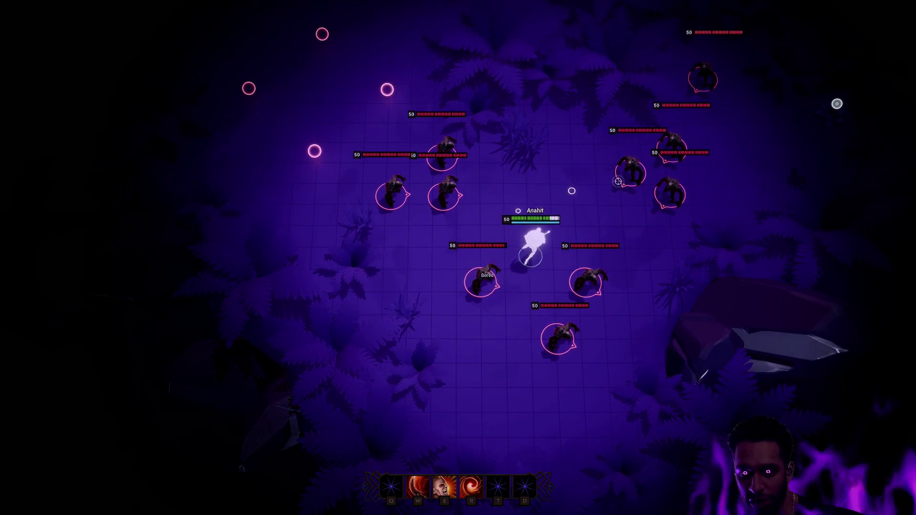
key("e")
key("r")
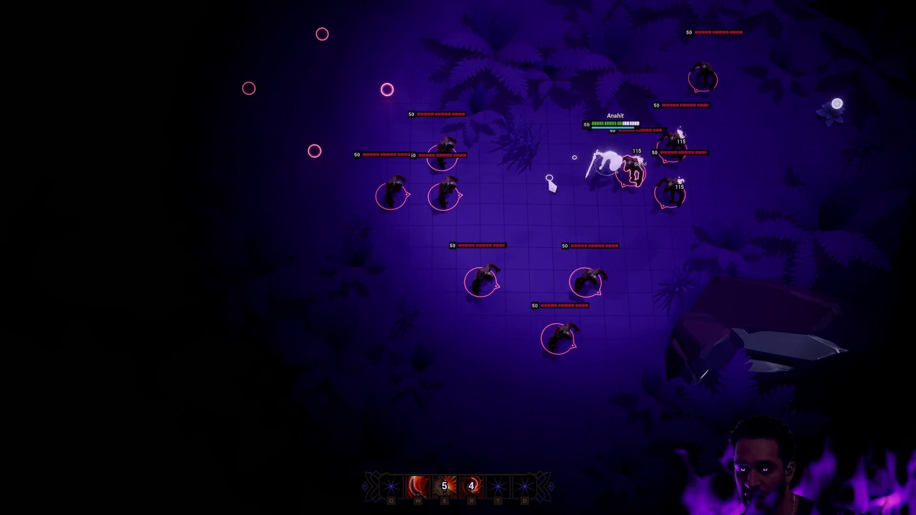
right_click(545, 243)
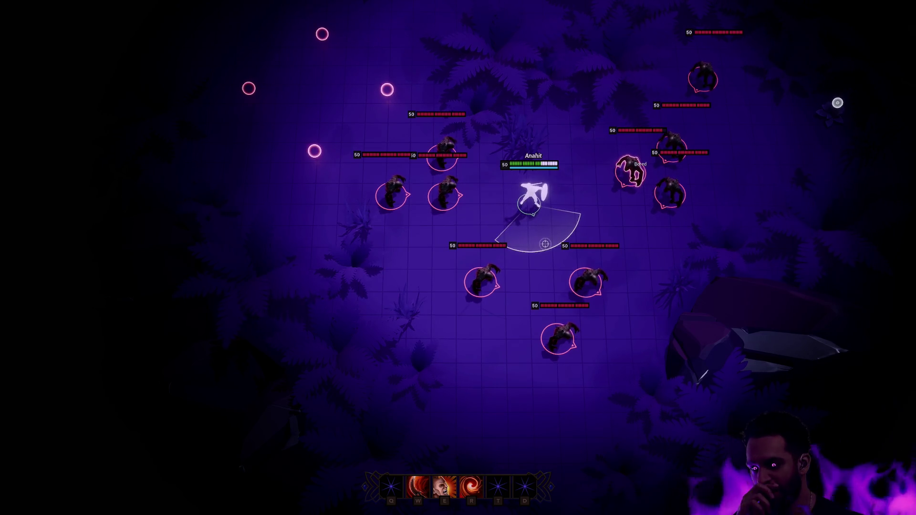
left_click(507, 232)
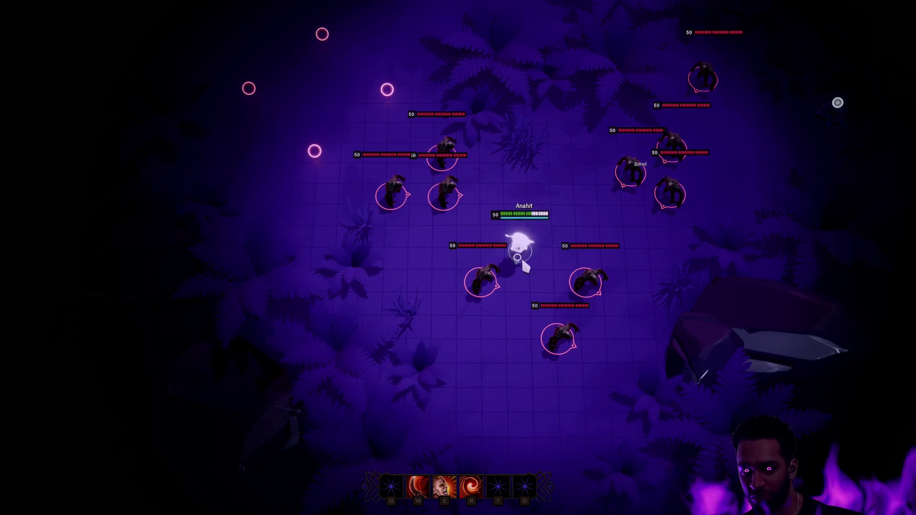
left_click(524, 219)
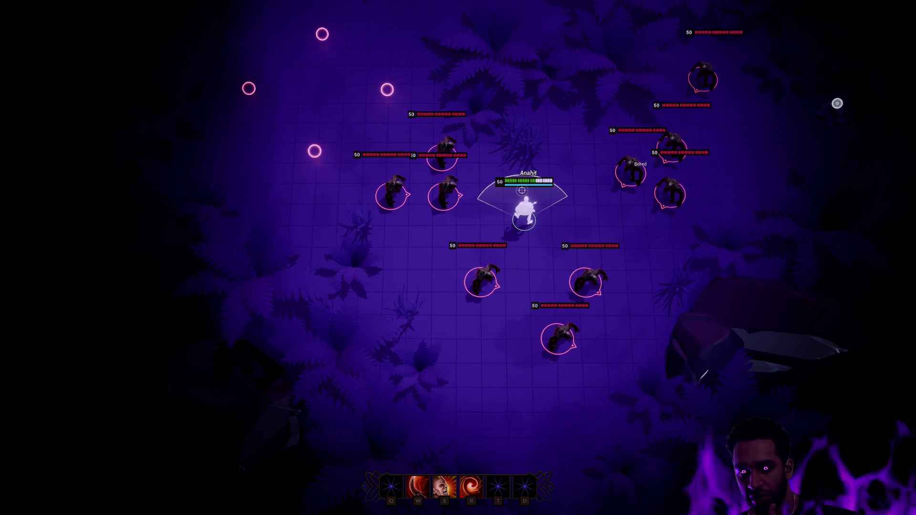
key("Escape")
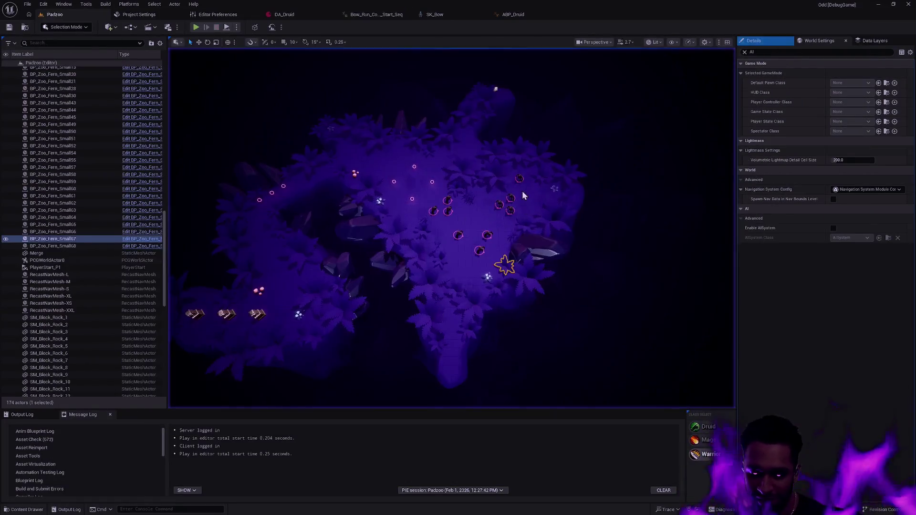
key("ctrl+p")
type("BP_Cleave")
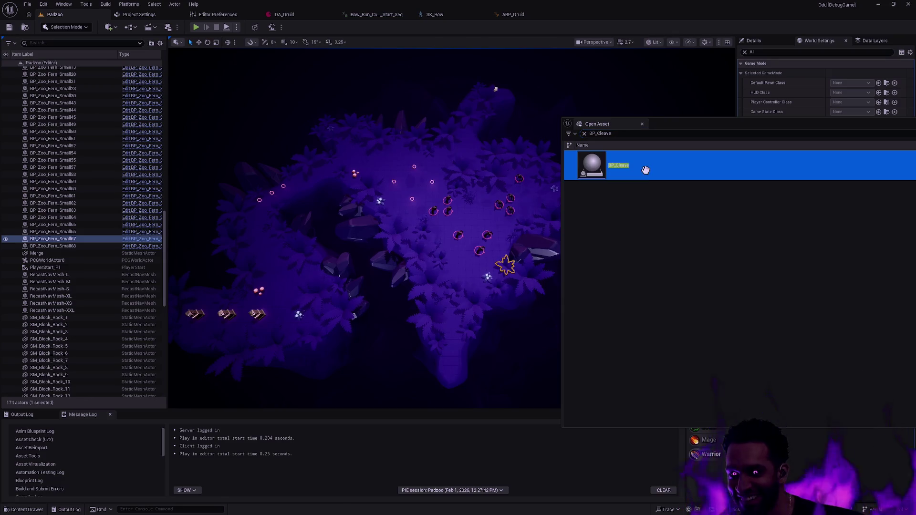
Open BP_Cleave, select its ring-section components, and search the Details panel for ring properties
double_click(646, 171)
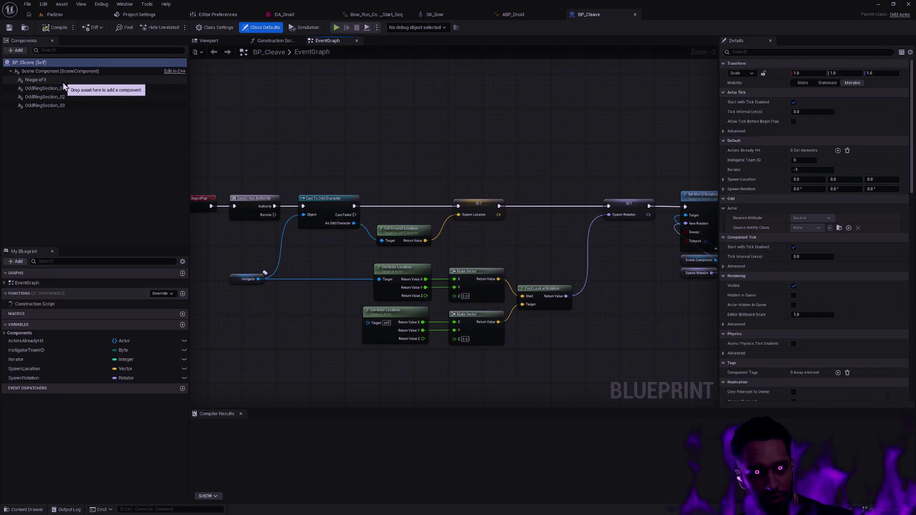
left_click(64, 89)
left_click(73, 104, "shift")
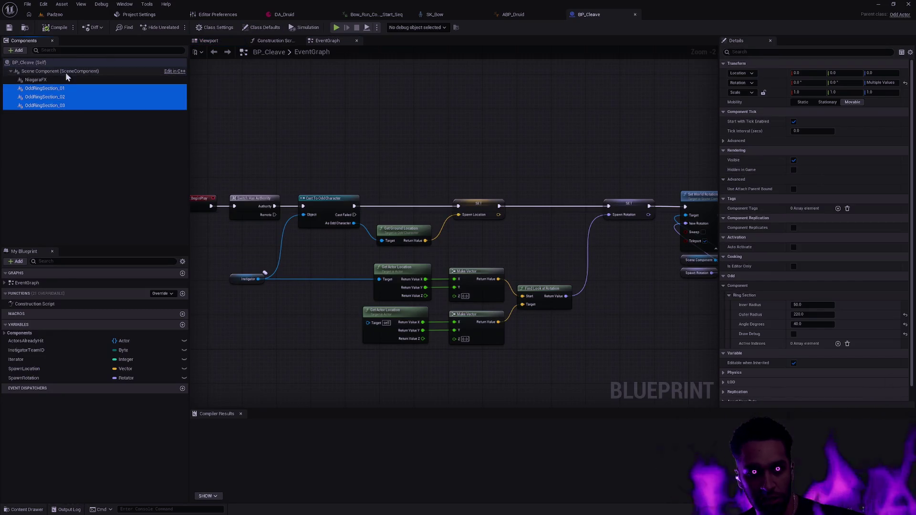
left_click(29, 62)
scroll(792, 306, "down", 6)
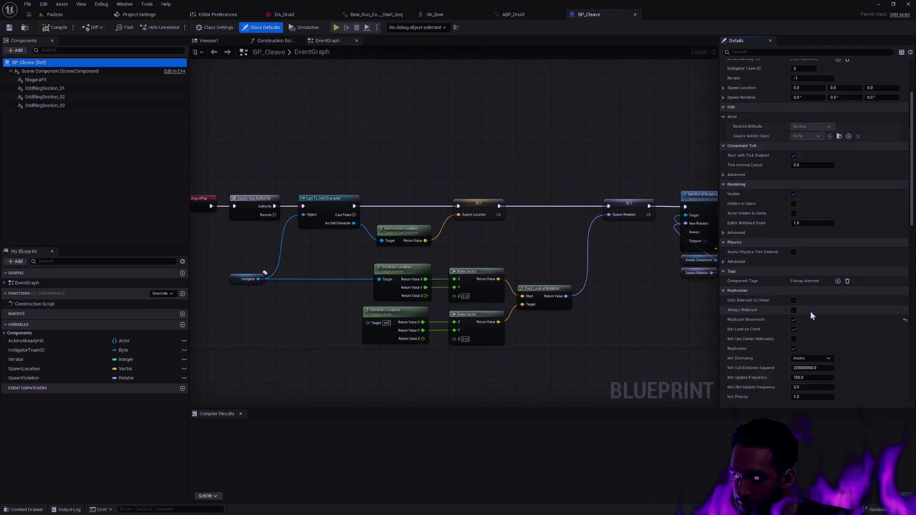
scroll(802, 282, "down", 5)
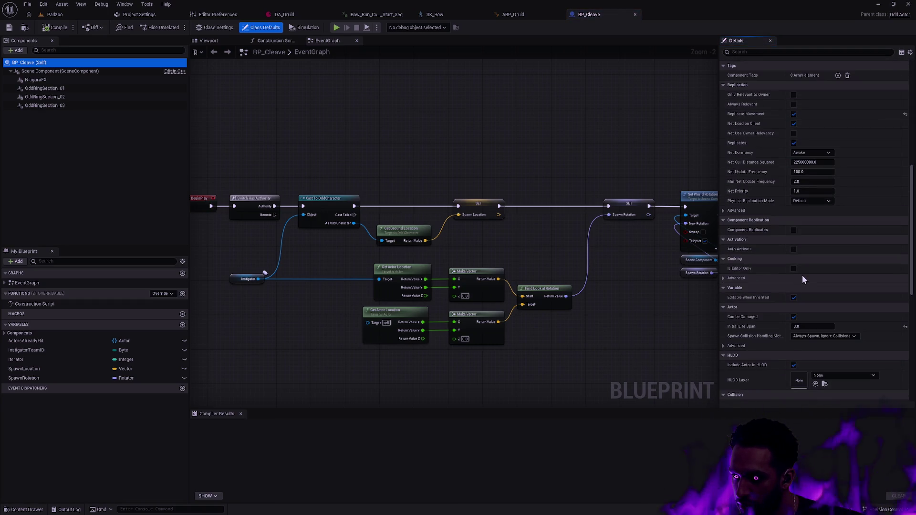
scroll(802, 275, "down", 5)
left_click(749, 51)
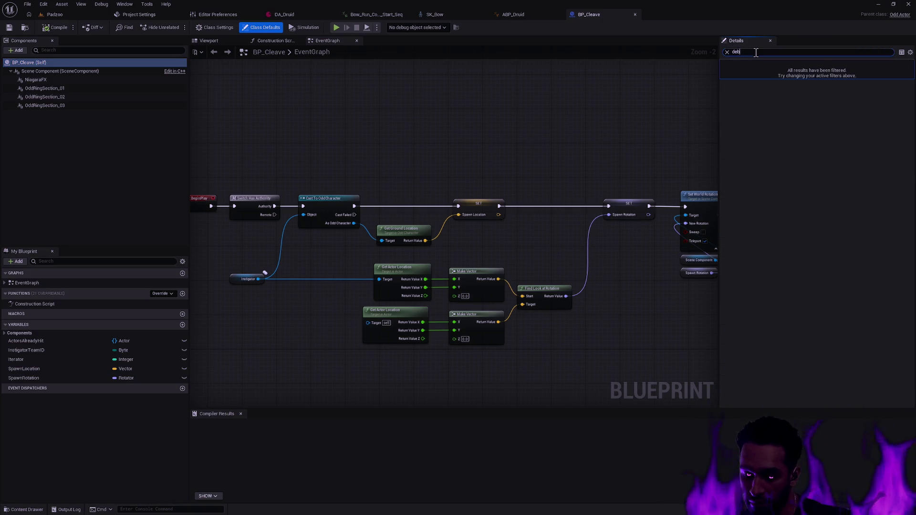
key("BackSpace")
key("BackSpace")
key("BackSpace")
type("riung")
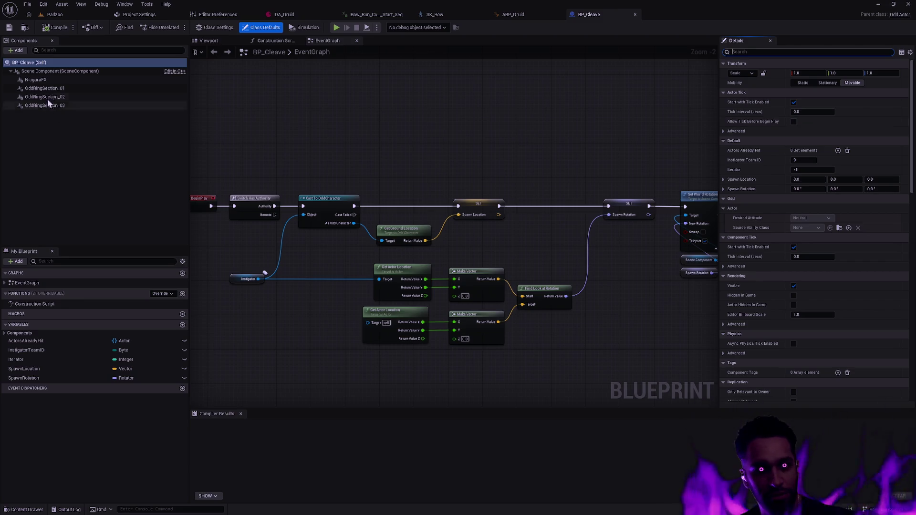
scroll(811, 139, "down", 1)
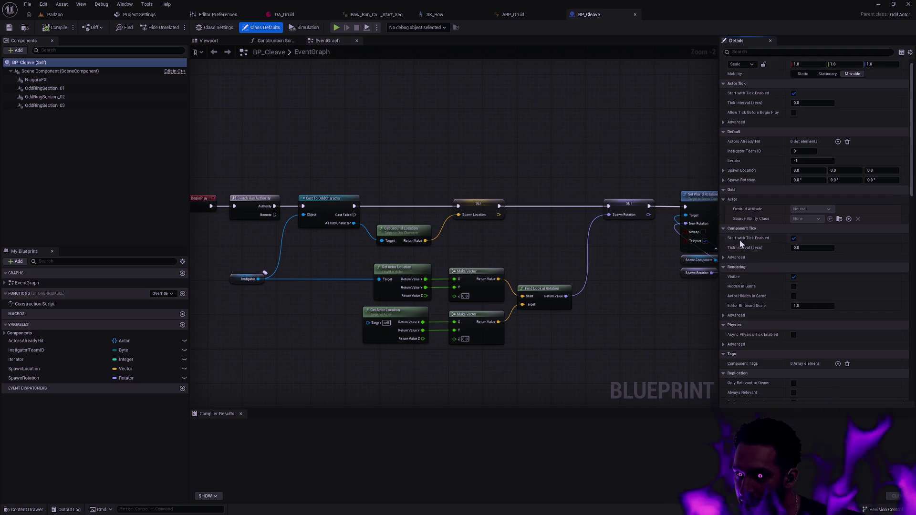
scroll(737, 250, "down", 5)
scroll(747, 253, "down", 3)
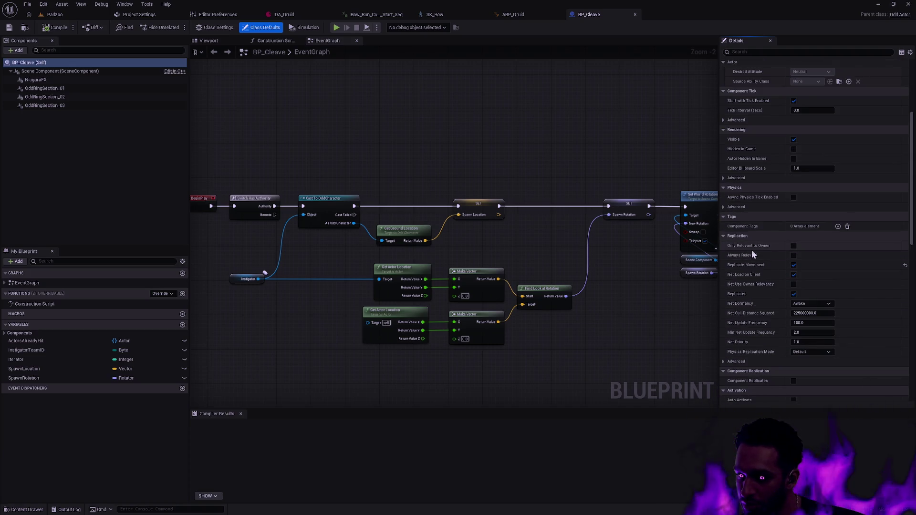
In the Viewport, select OddRingSection_01–03, tick Draw Debug, and frame them with F
left_click(209, 40)
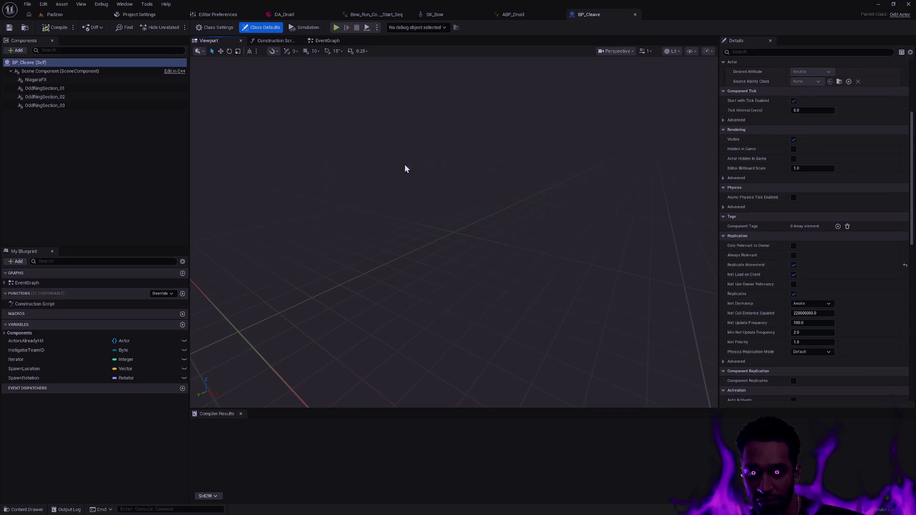
left_click(80, 88)
left_click(71, 106, "shift")
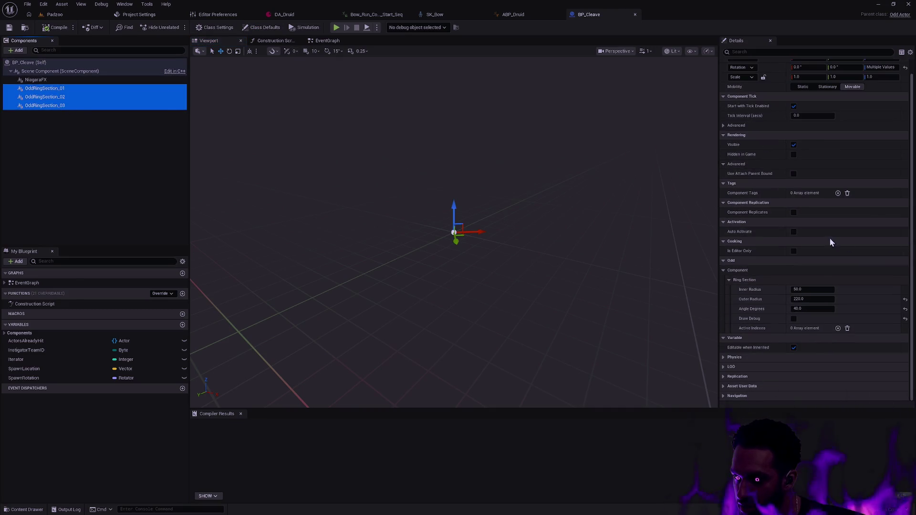
left_click(793, 319)
key("f")
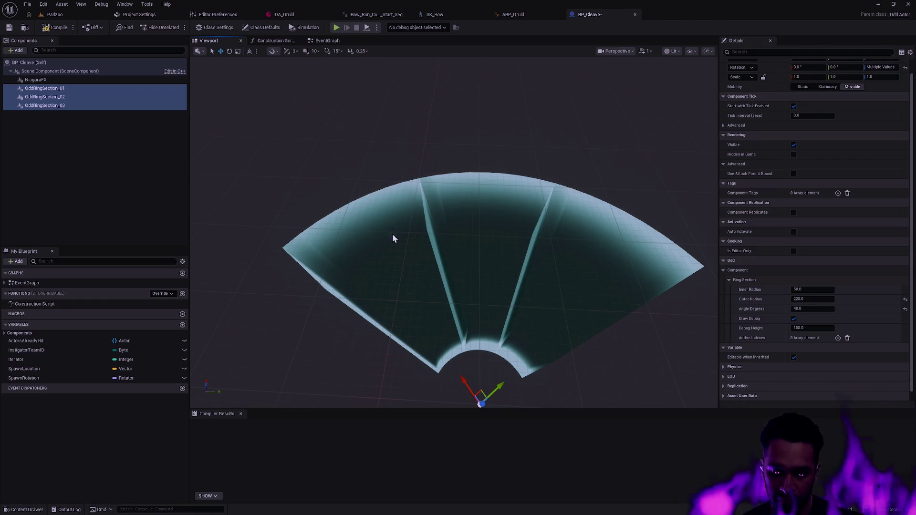
key("ctrl+p")
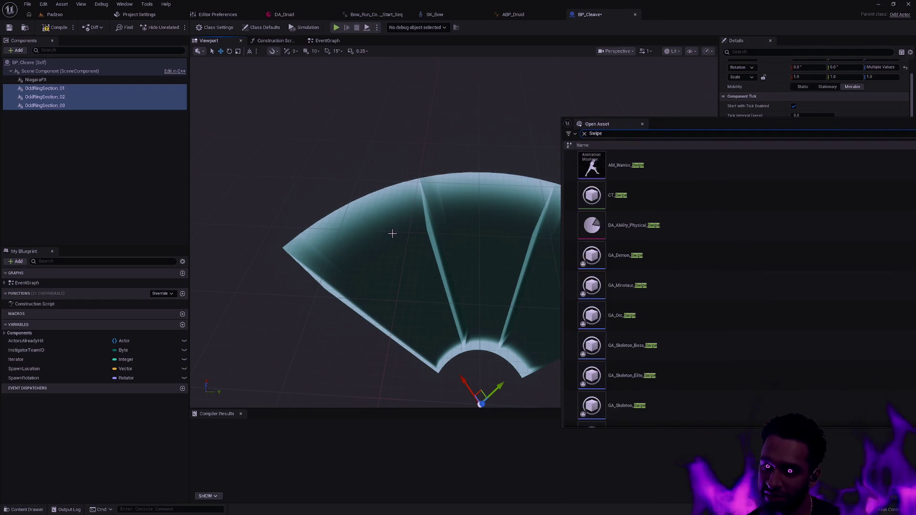
Open AM_Warrior_Swipe, then switch to the AM_Warrior_Cleave montage via the Content Browser
scroll(666, 296, "down", 1)
scroll(675, 277, "up", 1)
double_click(678, 171)
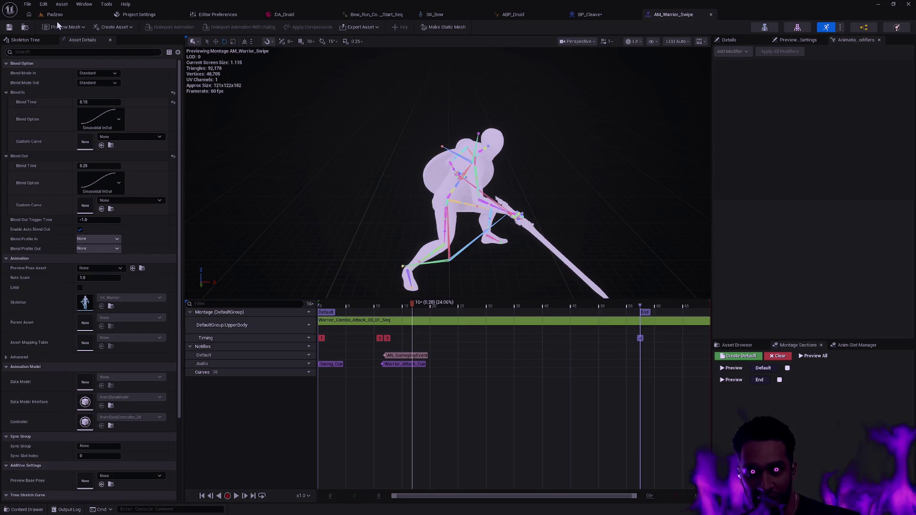
left_click(26, 29)
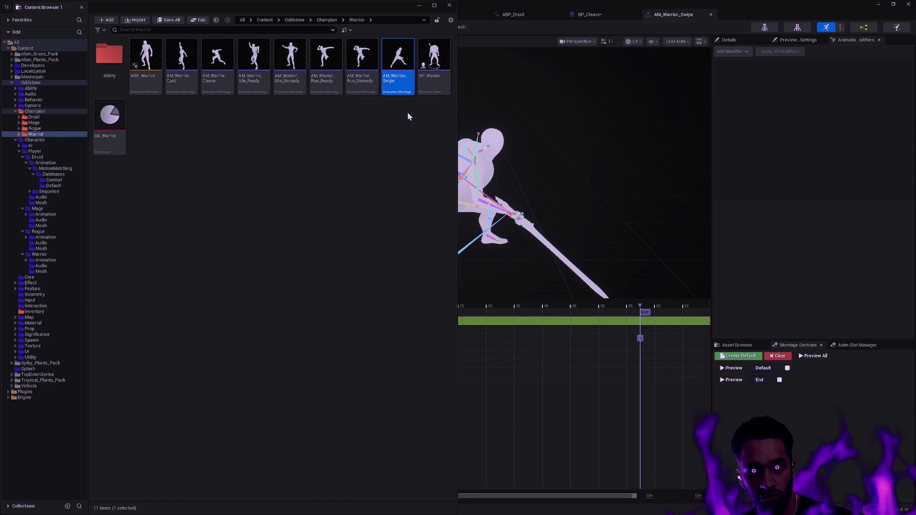
left_click(227, 79)
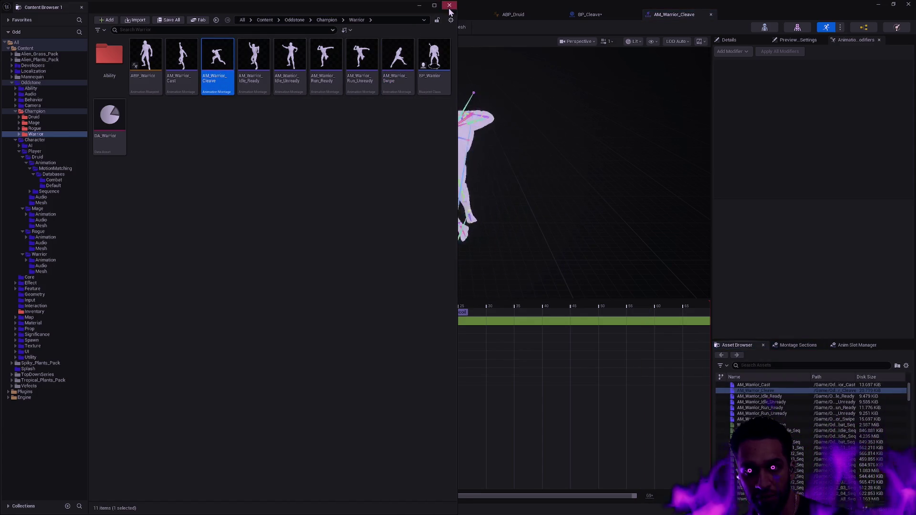
left_click(449, 5)
Scrub the Cleave timeline around frame 13 to check its AN_GameplayEvent notifies, then return to BP_Cleave
scroll(430, 347, "up", 3)
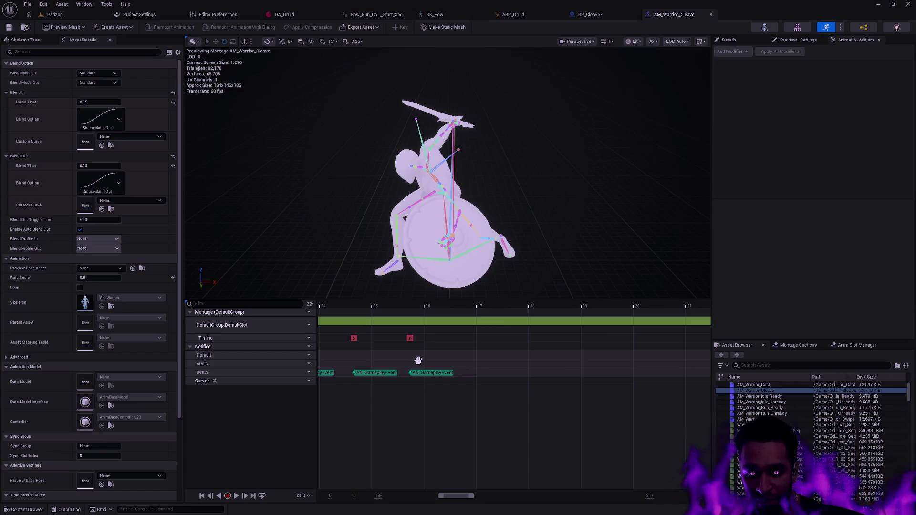
scroll(431, 349, "down", 2)
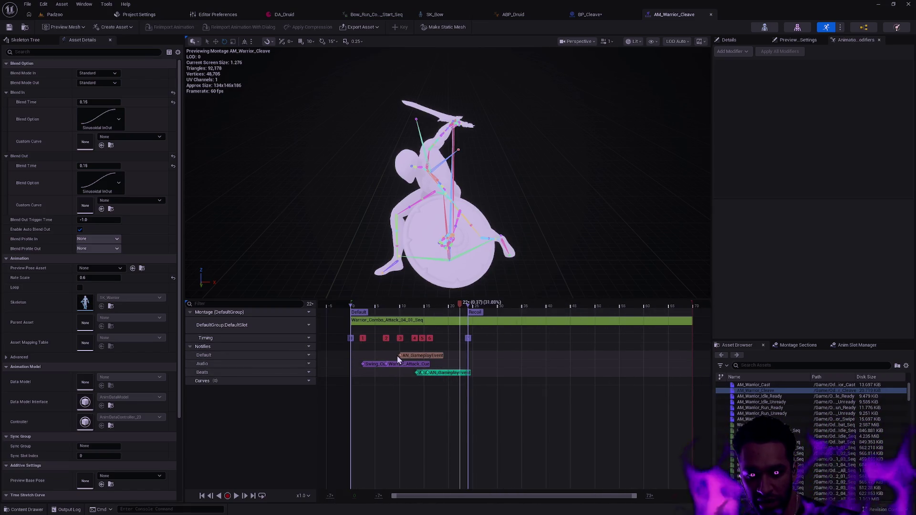
scroll(399, 356, "up", 8)
mouse_move(694, 315)
left_mouse_down()
mouse_move(483, 309)
mouse_move(511, 307)
left_mouse_up()
scroll(532, 370, "up", 4)
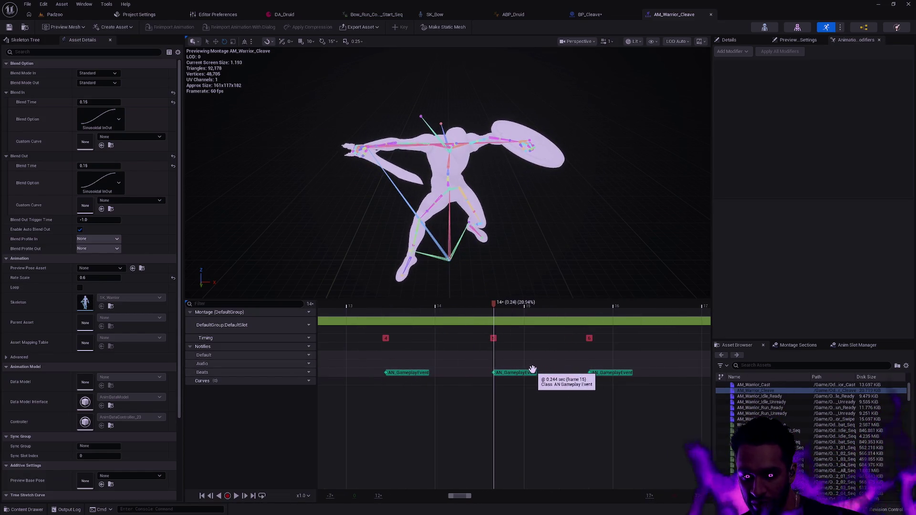
scroll(530, 365, "down", 2)
mouse_move(504, 304)
left_mouse_down()
mouse_move(415, 301)
mouse_move(458, 282)
mouse_move(510, 279)
left_mouse_up()
mouse_move(426, 302)
left_mouse_down()
mouse_move(182, 301)
mouse_move(311, 292)
mouse_move(681, 310)
mouse_move(426, 328)
mouse_move(616, 327)
left_mouse_up()
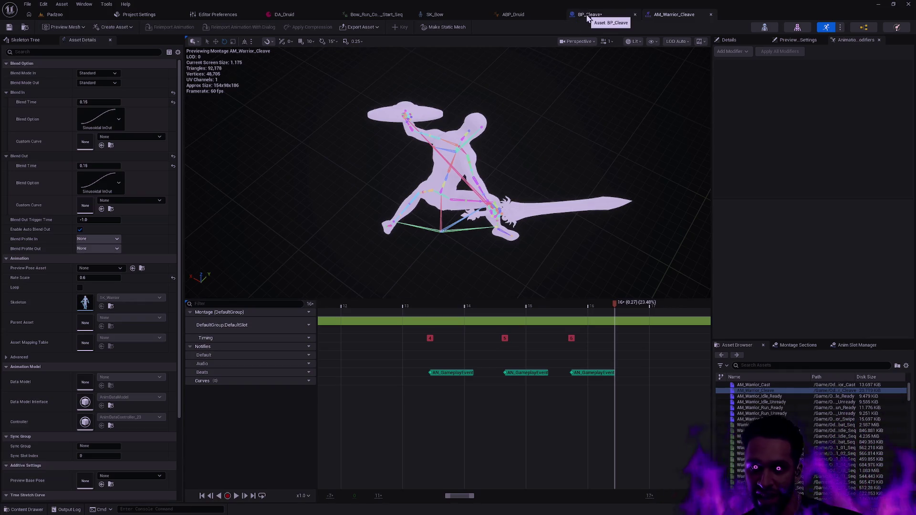
left_click(589, 14)
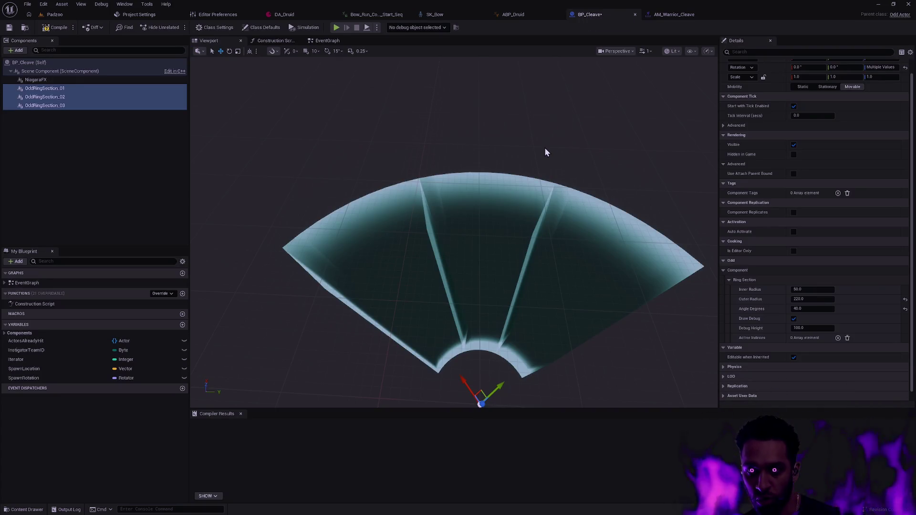